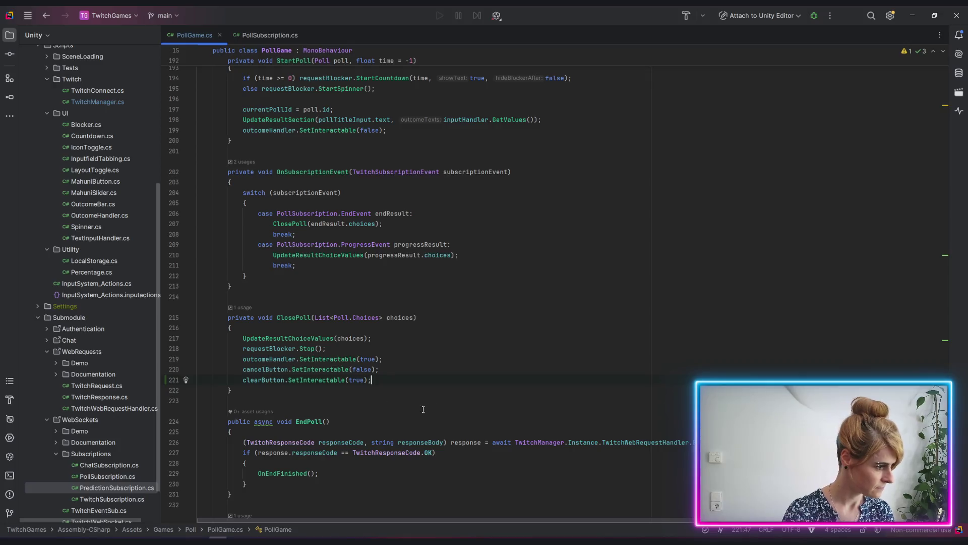
Highlight the uses of OnEndFinished, its SetInteractable calls and the EndPoll method name.
scroll(423, 409, down, 3)
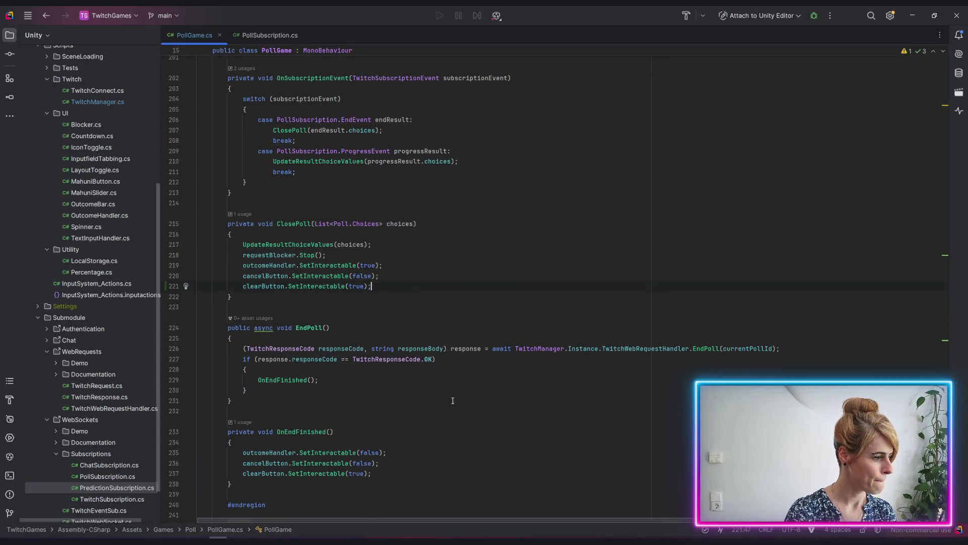
scroll(449, 400, down, 2)
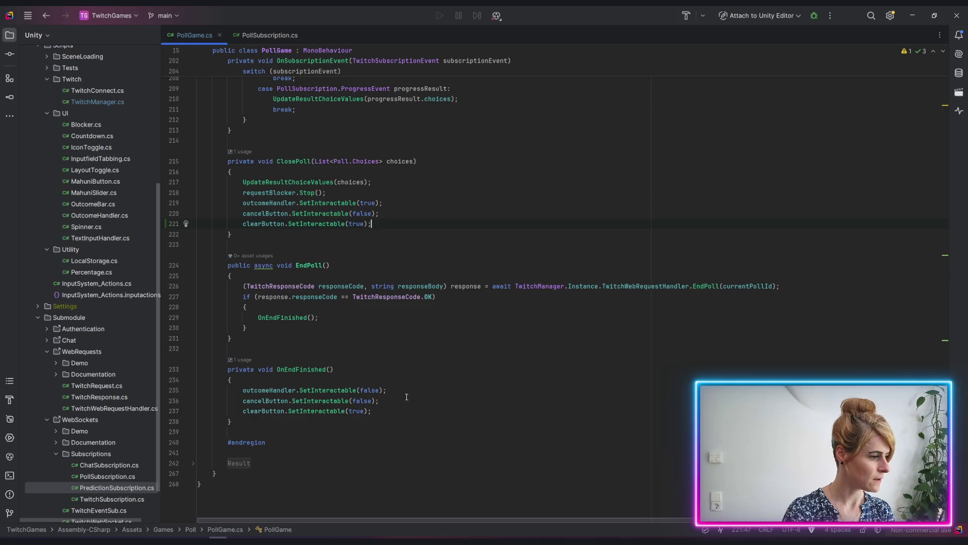
click(296, 370)
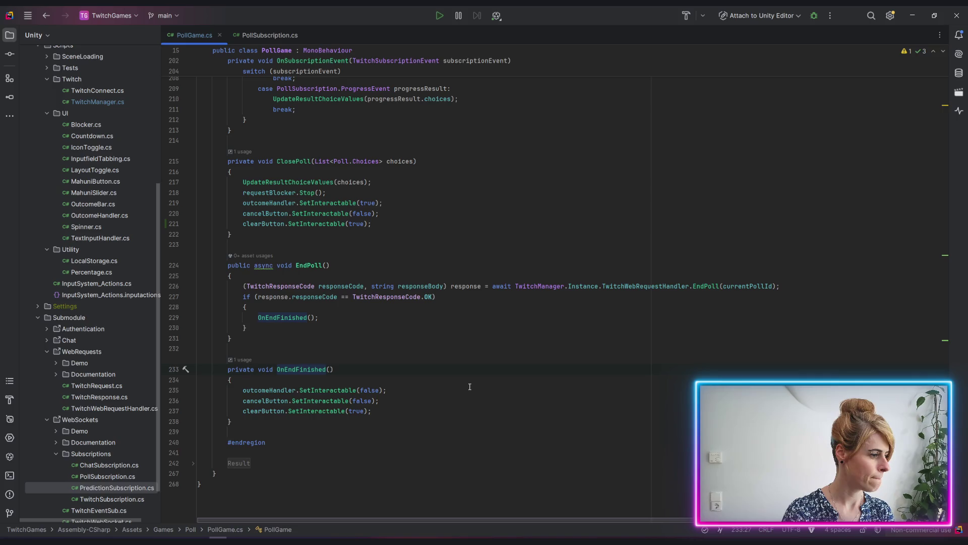
click(326, 411)
click(308, 265)
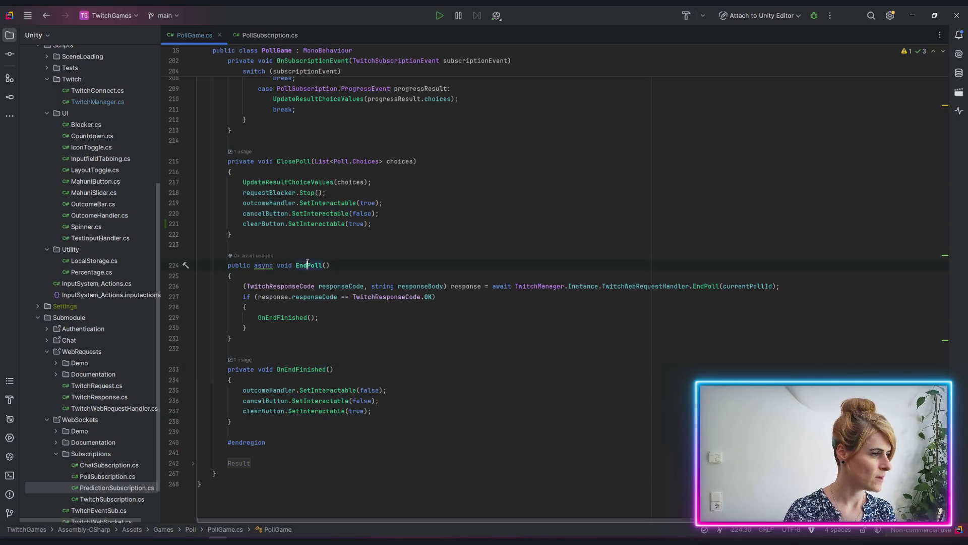
scroll(307, 267, up, 3)
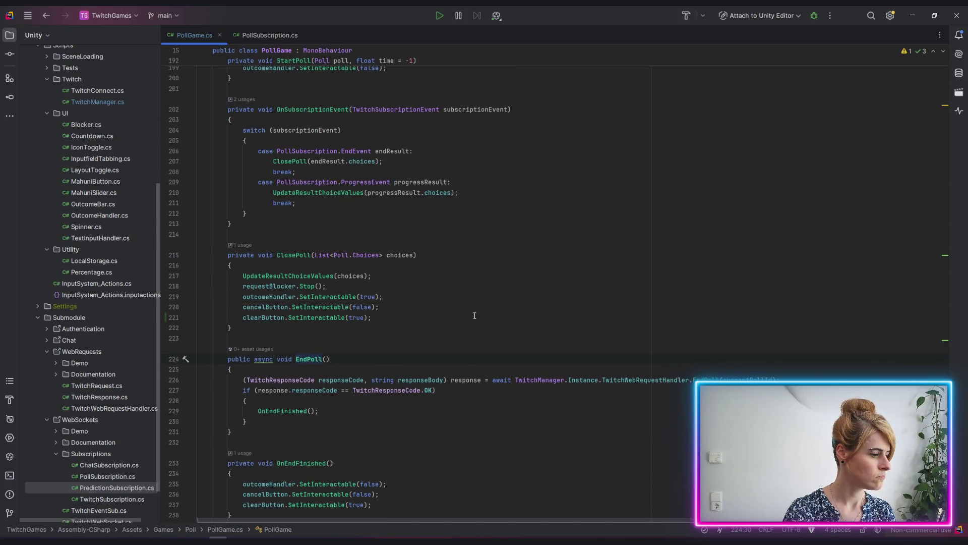
scroll(474, 315, down, 1)
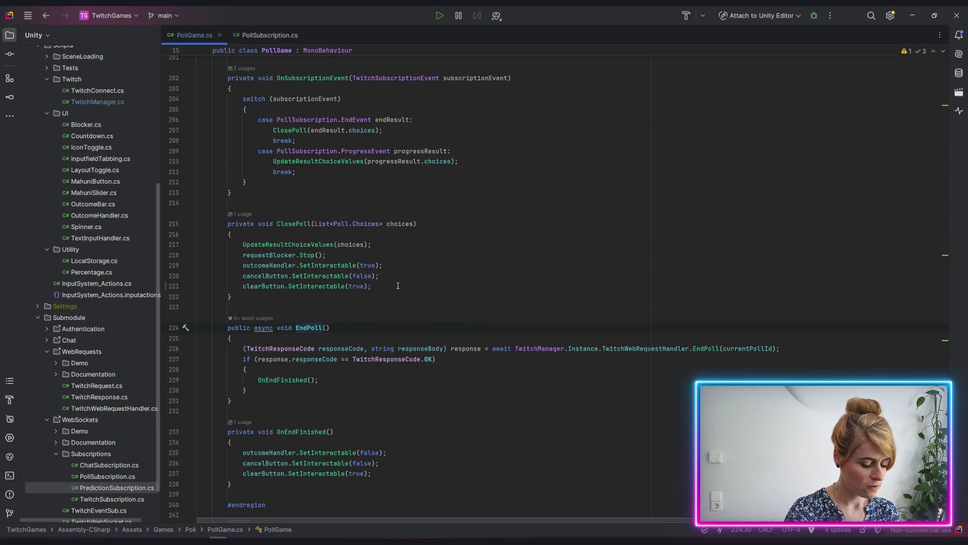
Review the OnEndFinished() call site and the SetInteractable false argument on line 235.
click(288, 305)
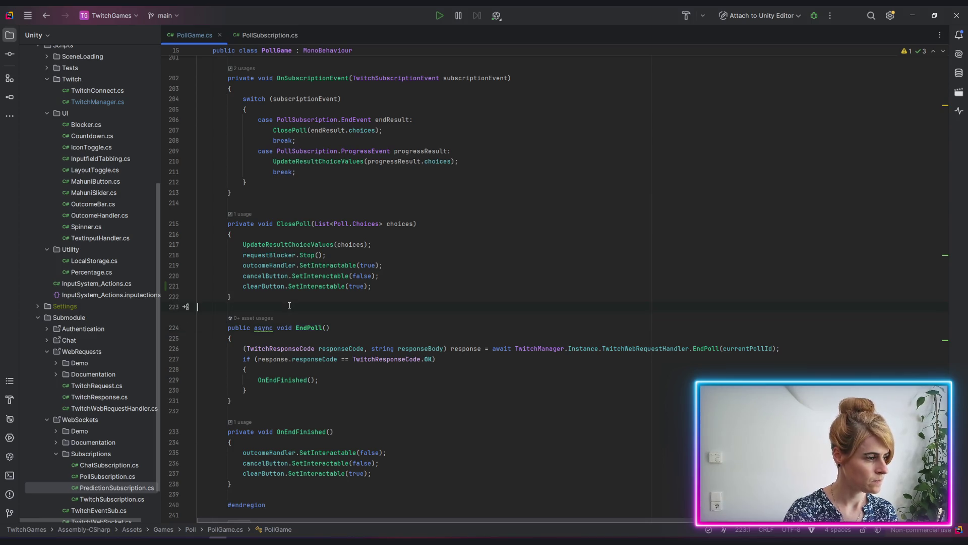
click(331, 328)
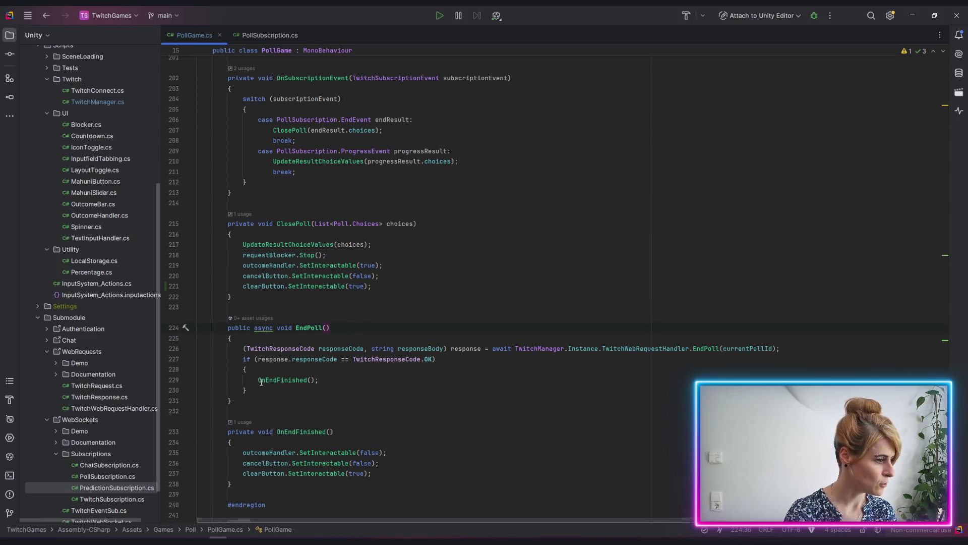
click(391, 383)
scroll(391, 384, down, 2)
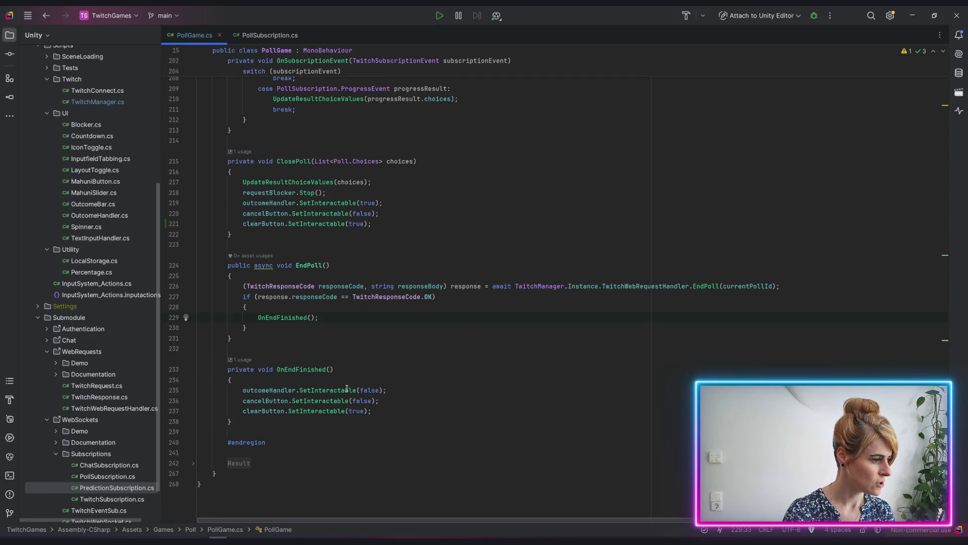
click(346, 390)
click(371, 390)
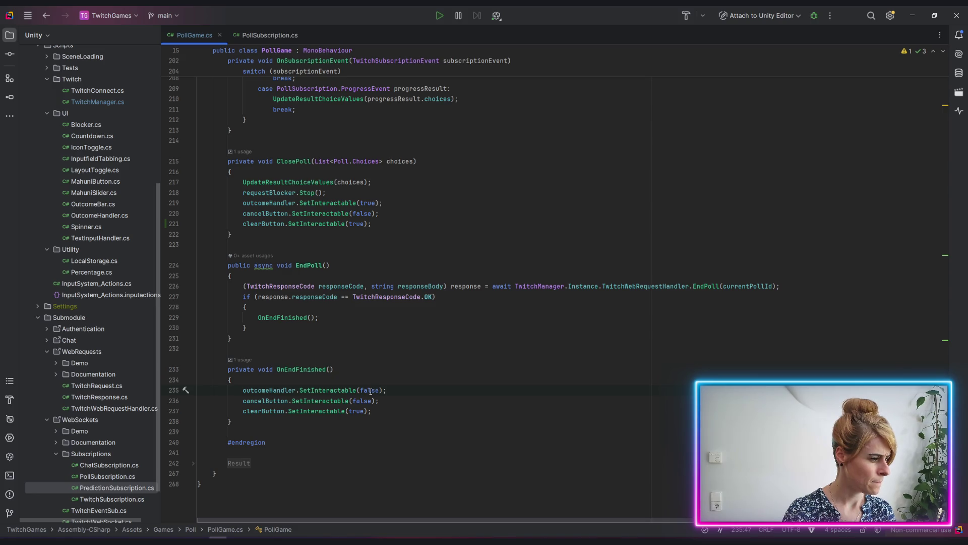
click(324, 390)
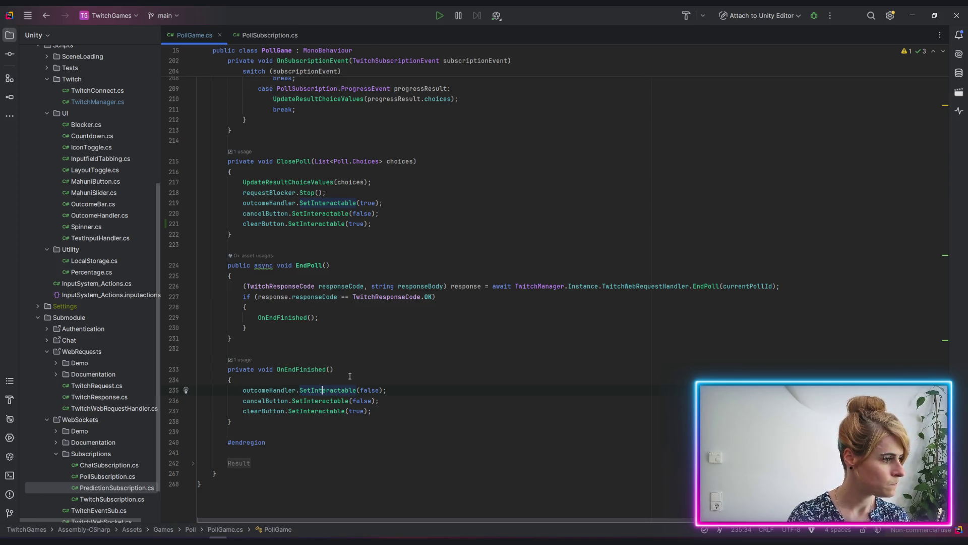
click(291, 369)
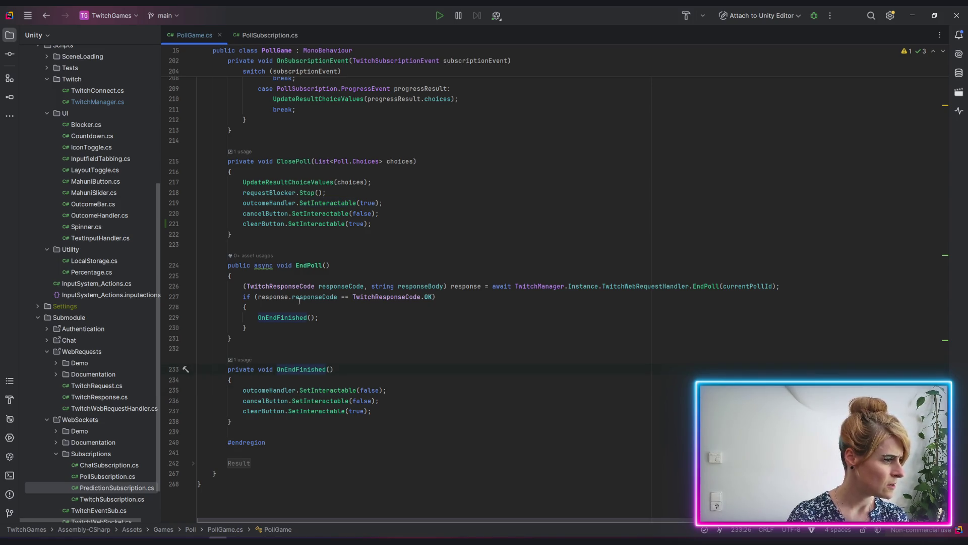
Add a ClosePoll() call on a new line right after OnEndFinished() in EndPoll.
mouse_move(316, 184)
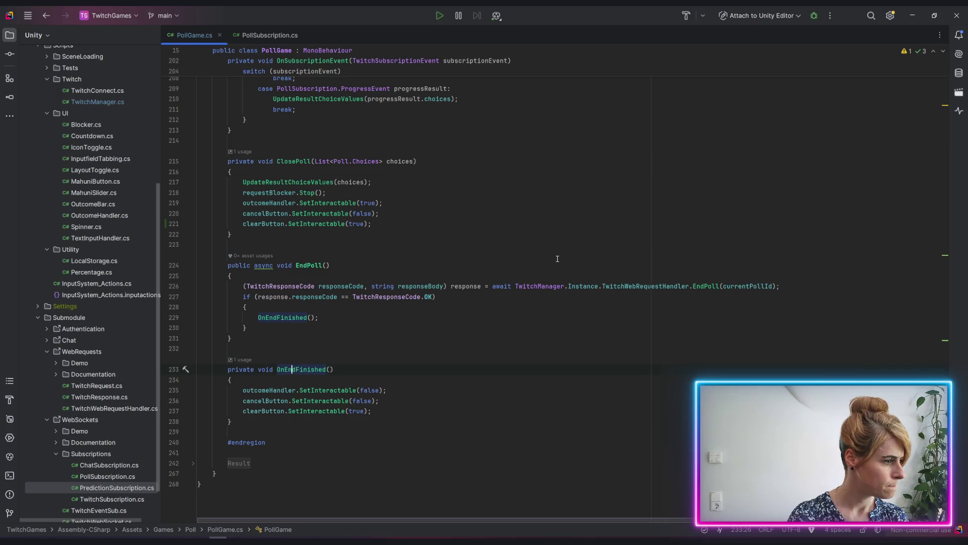
click(332, 317)
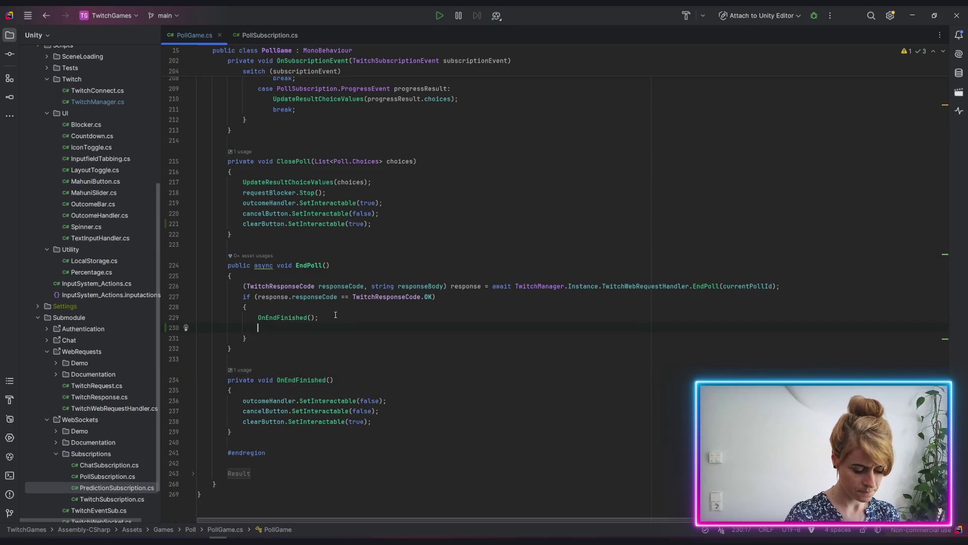
key(Return)
text(close)
key(Return)
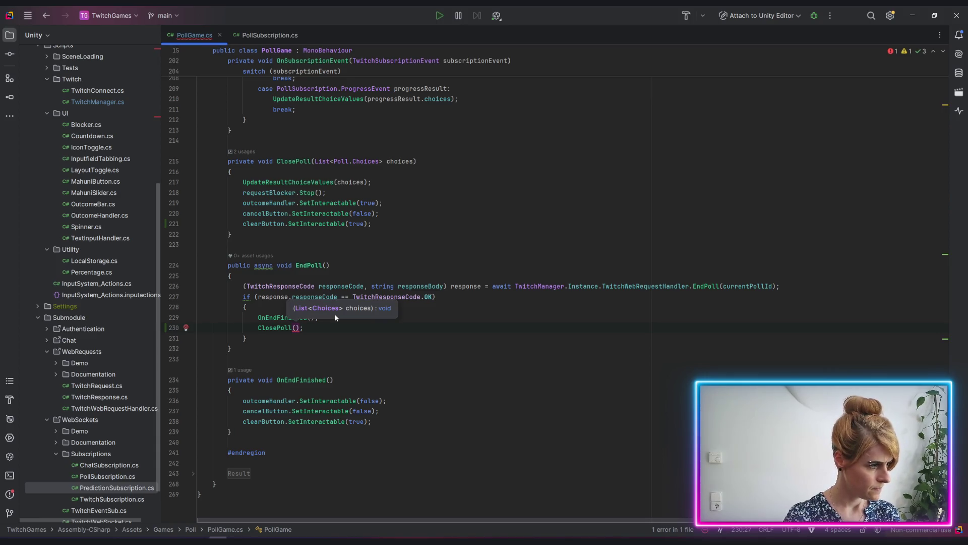
key(Down)
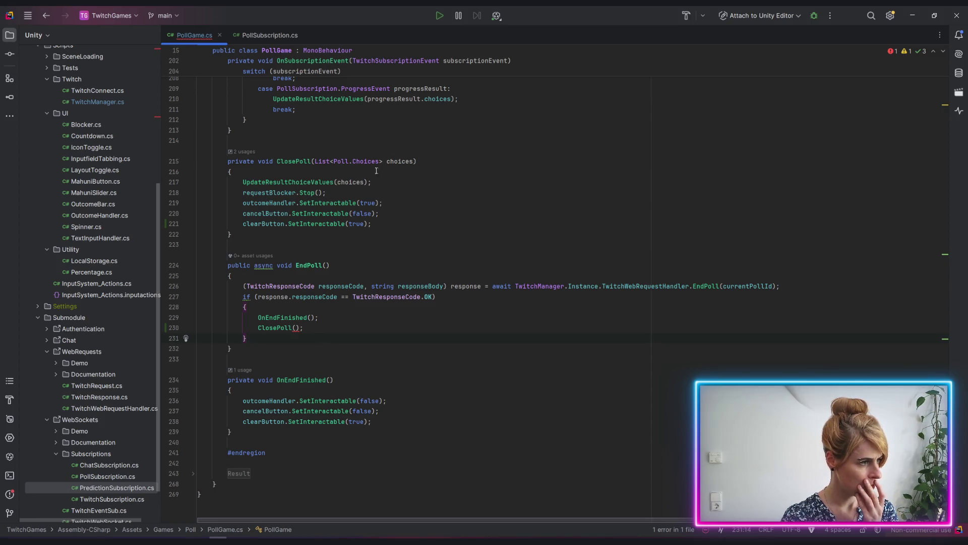
click(394, 161)
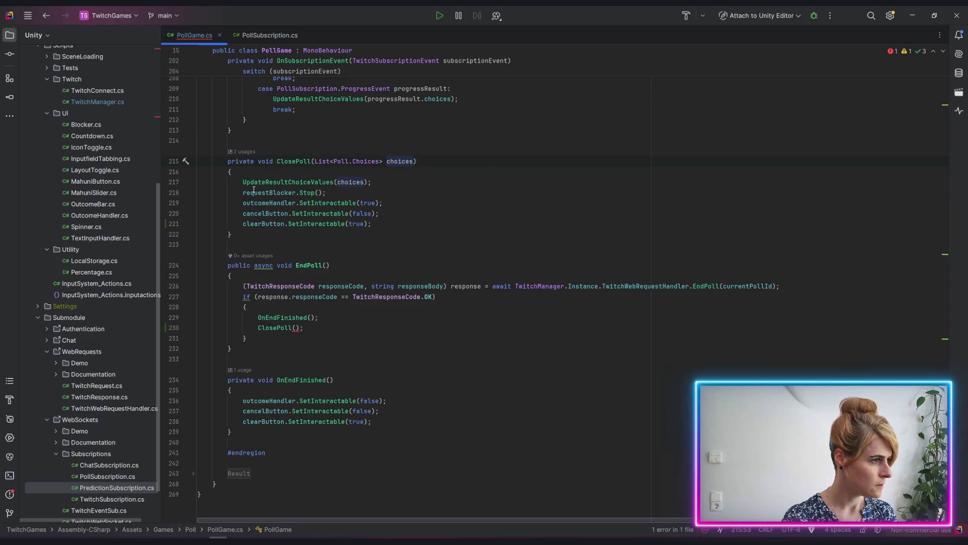
click(245, 151)
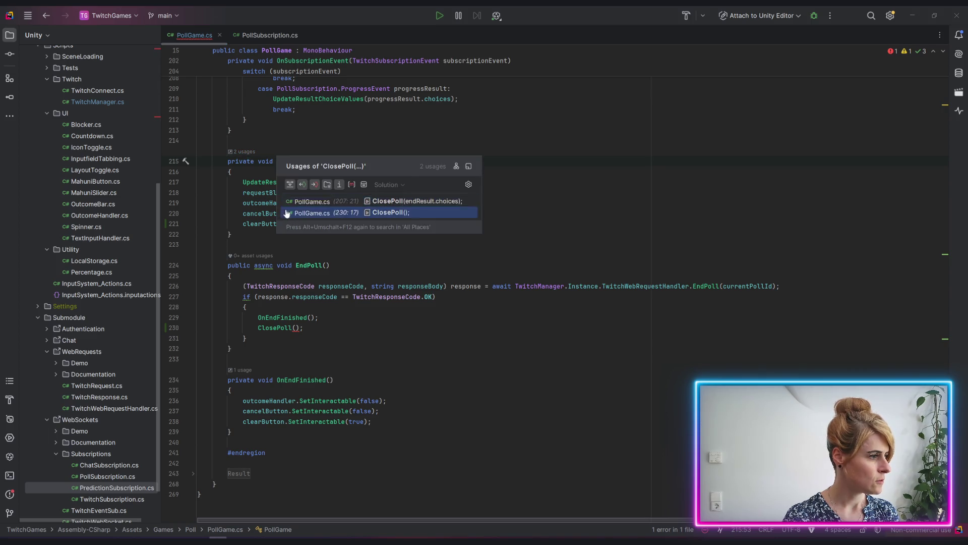
click(310, 201)
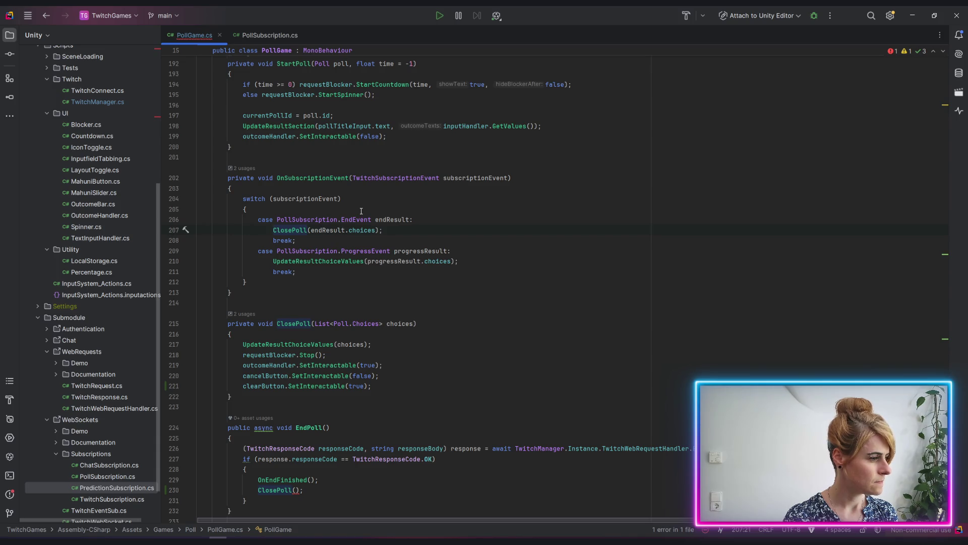
scroll(361, 211, down, 5)
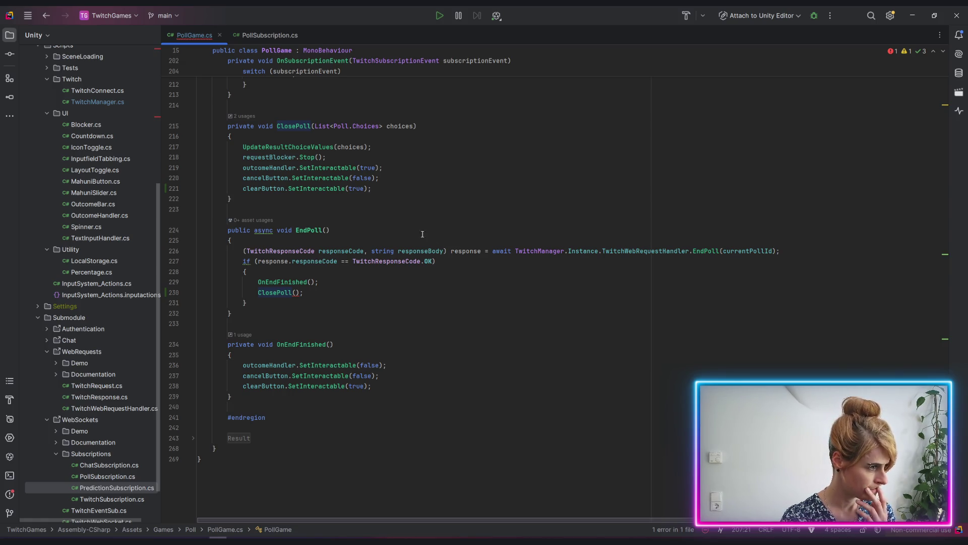
click(292, 344)
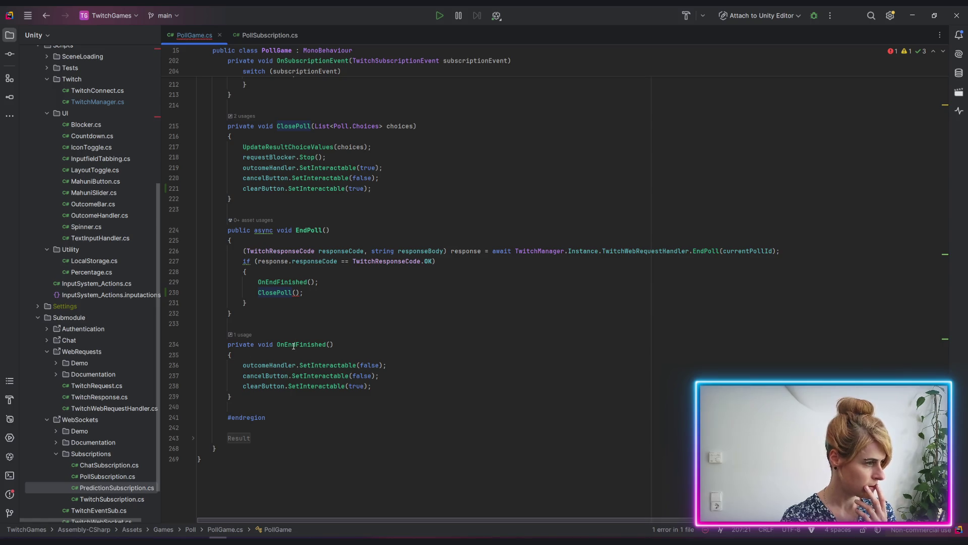
click(259, 282)
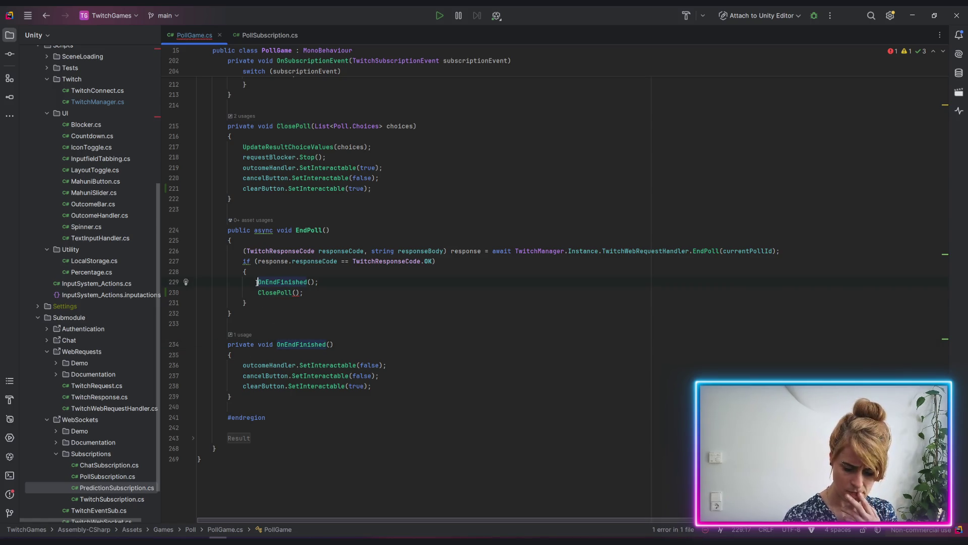
text(//)
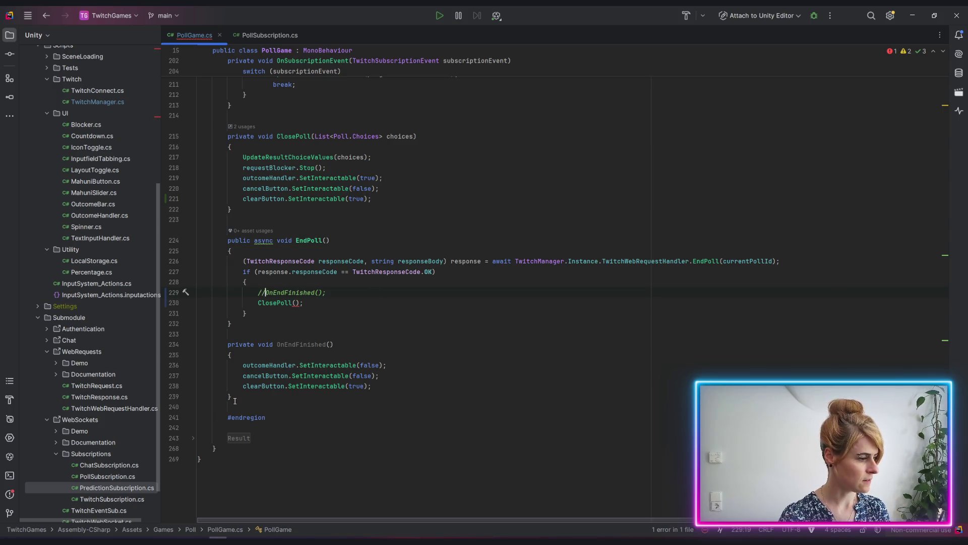
drag(235, 401, 198, 345)
key(BackSpace)
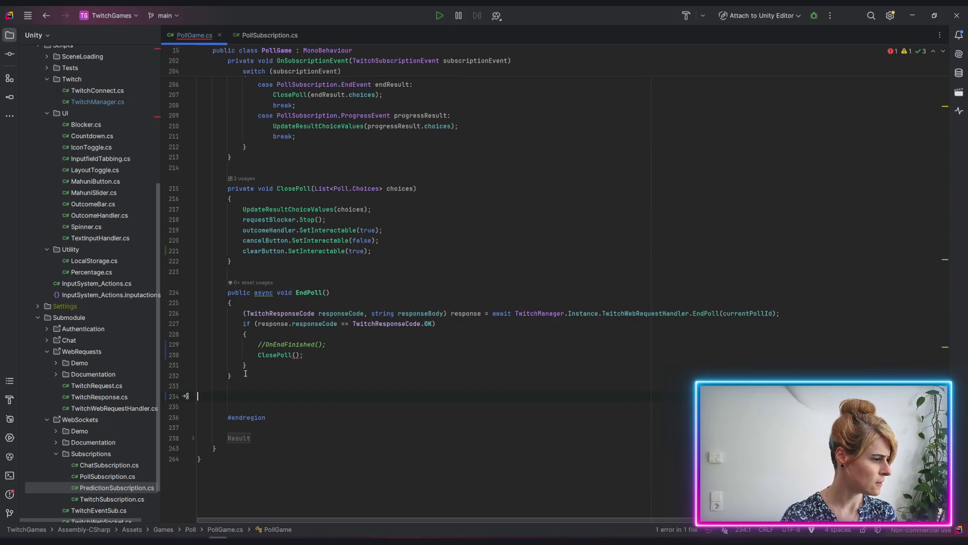
key(BackSpace)
key(BackSpace)
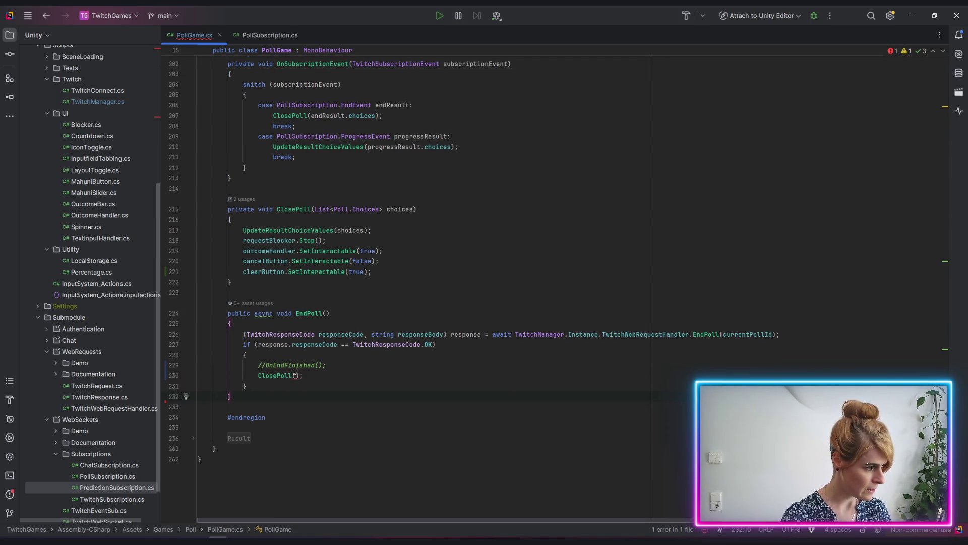
click(247, 200)
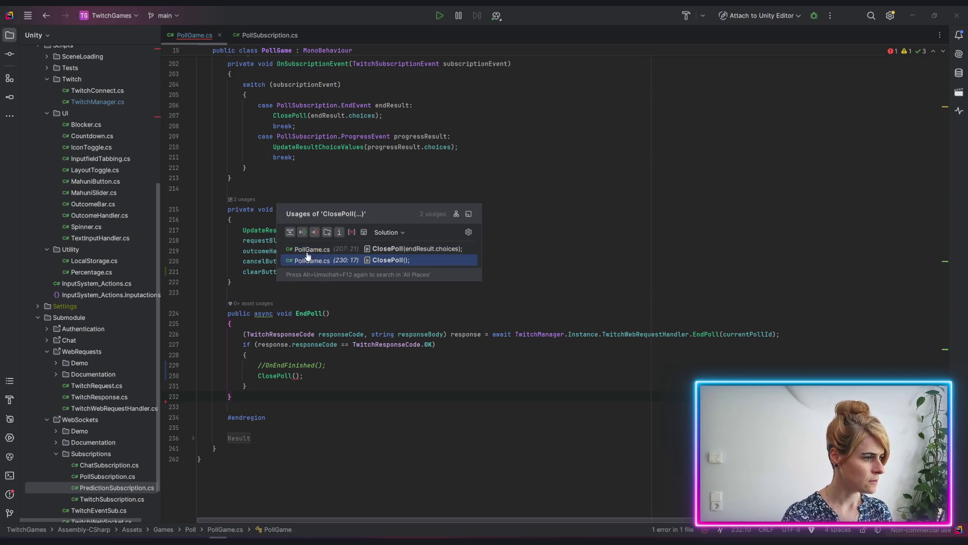
click(613, 260)
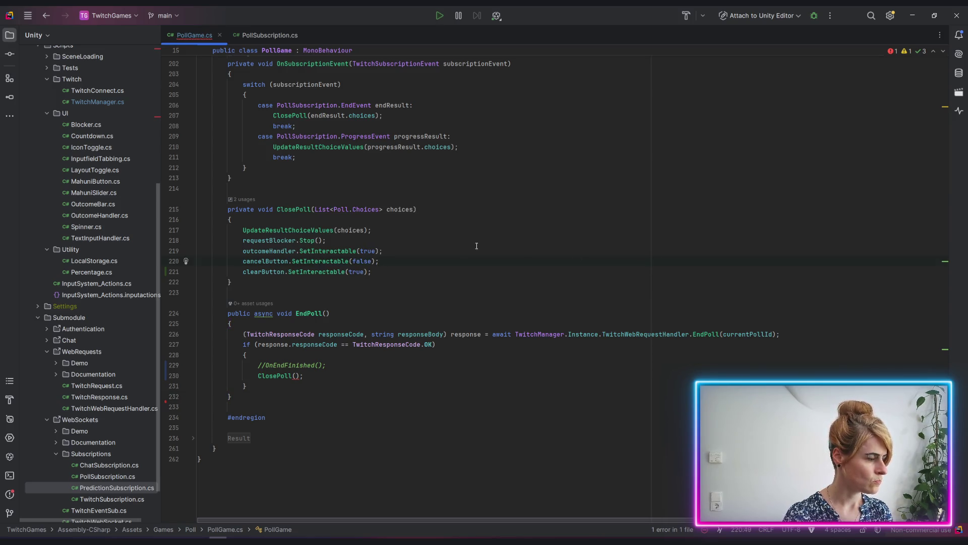
scroll(431, 250, up, 3)
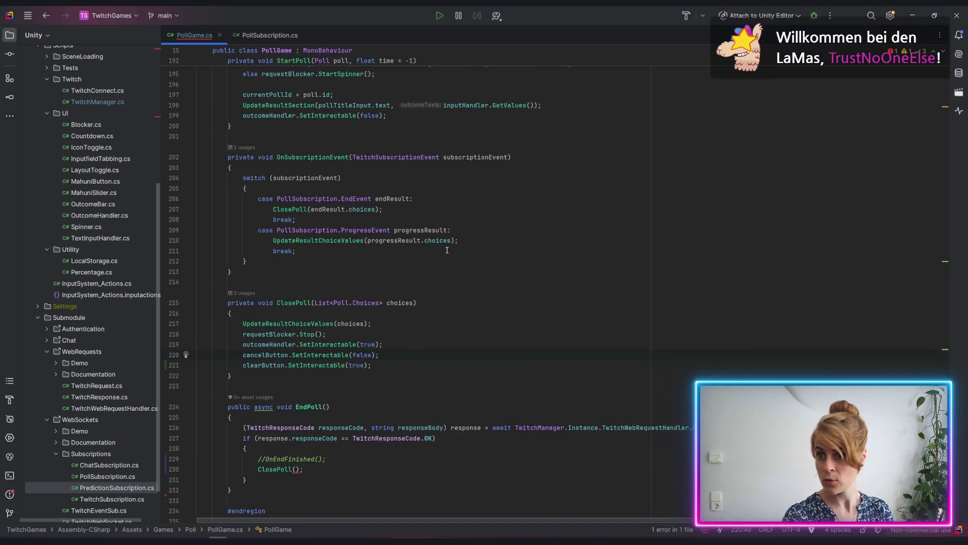
scroll(327, 249, up, 3)
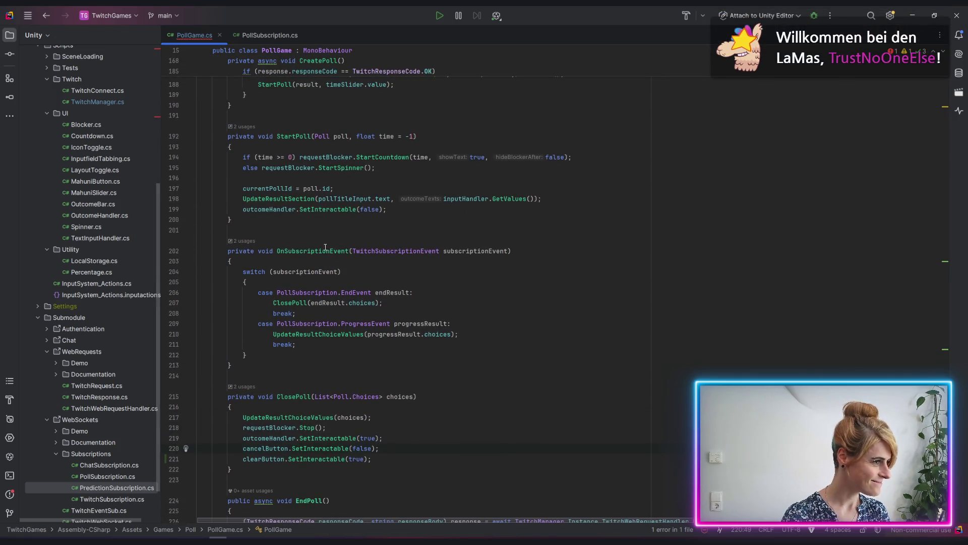
scroll(393, 118, up, 18)
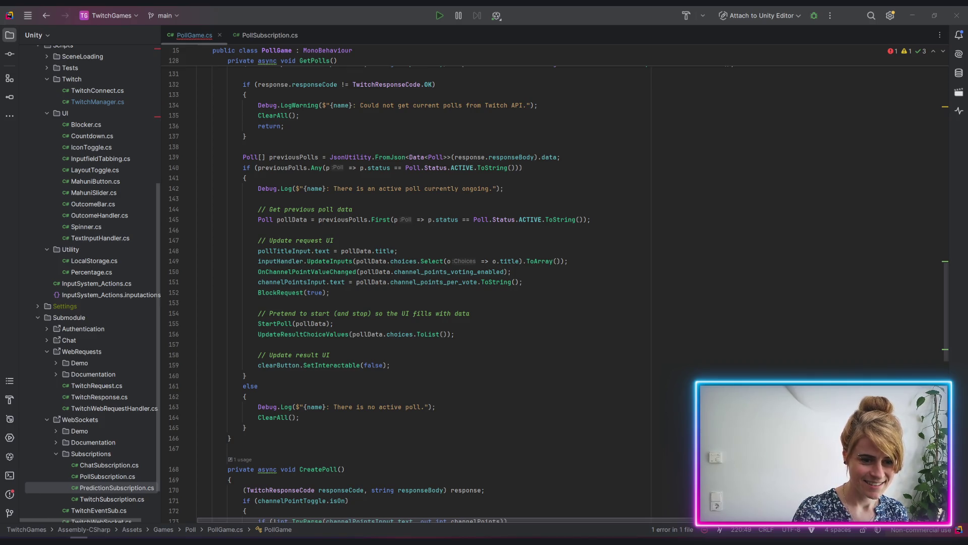
click(501, 362)
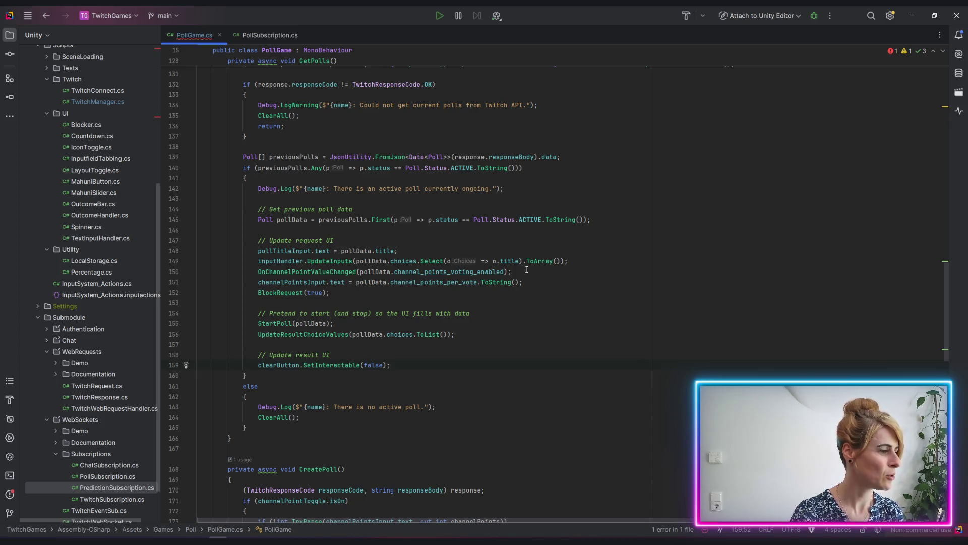
mouse_move(534, 263)
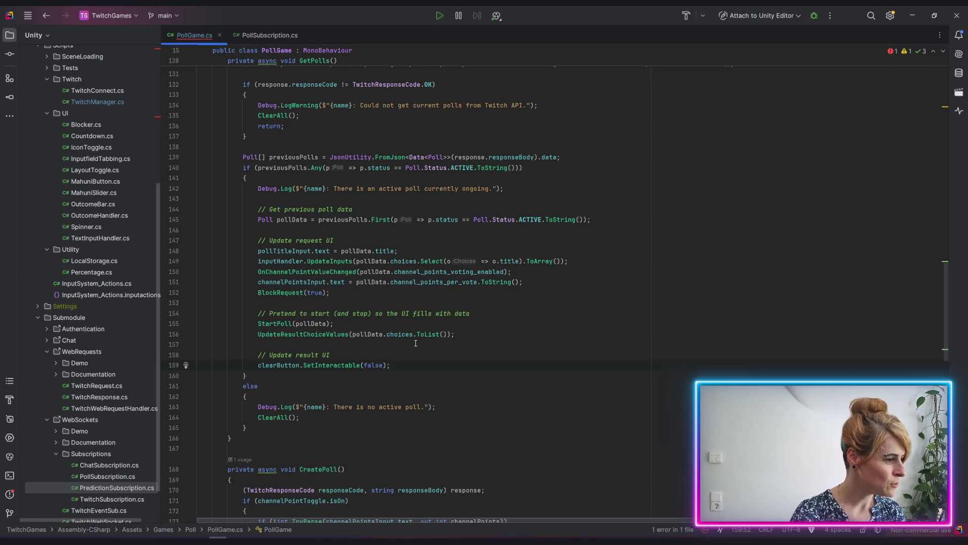
scroll(416, 343, up, 4)
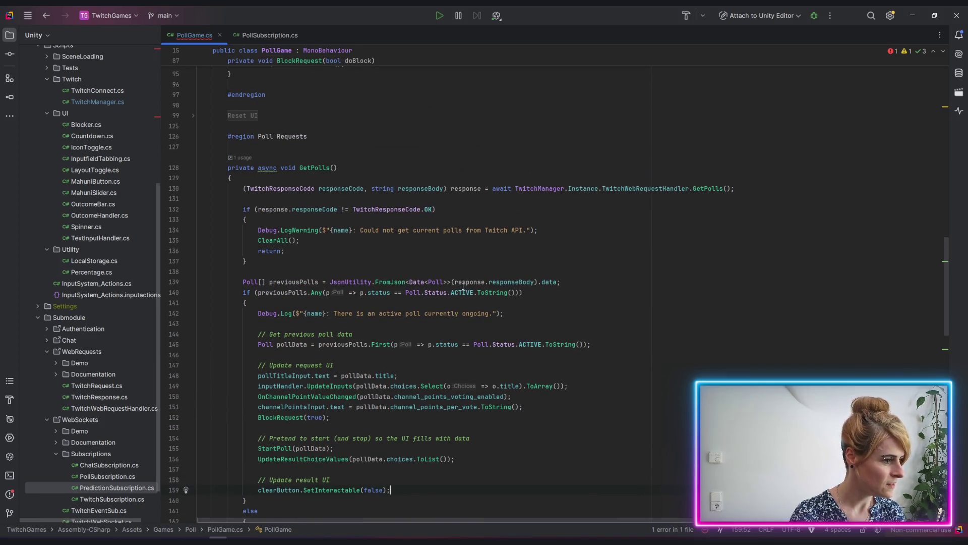
click(507, 282)
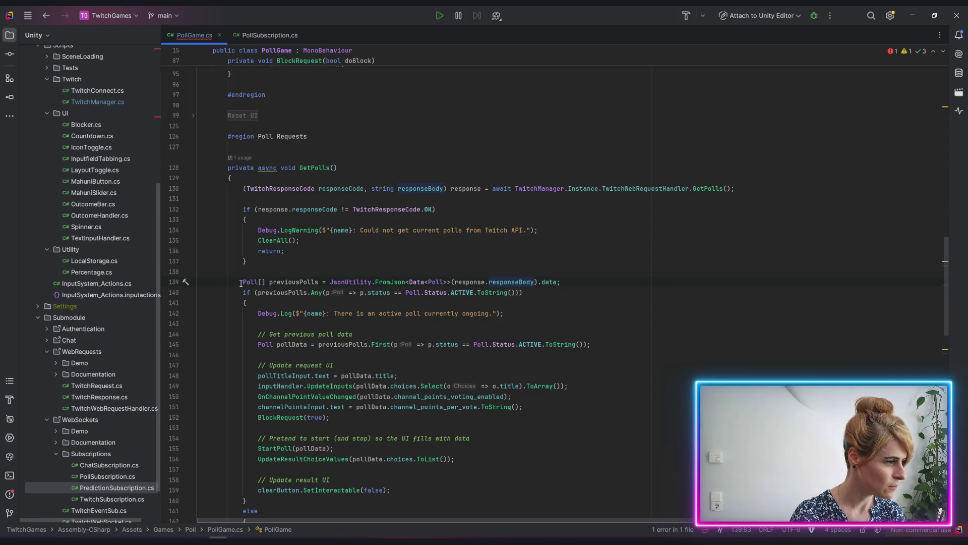
Copy the previous-polls parsing line from line 139 into EndPoll's success branch.
drag(241, 283, 577, 279)
key(ctrl+c)
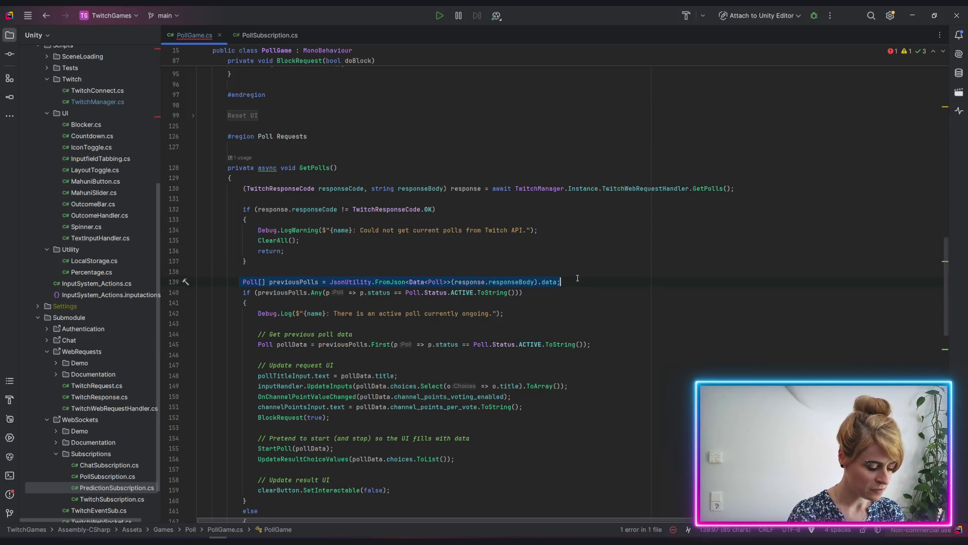
scroll(528, 309, down, 20)
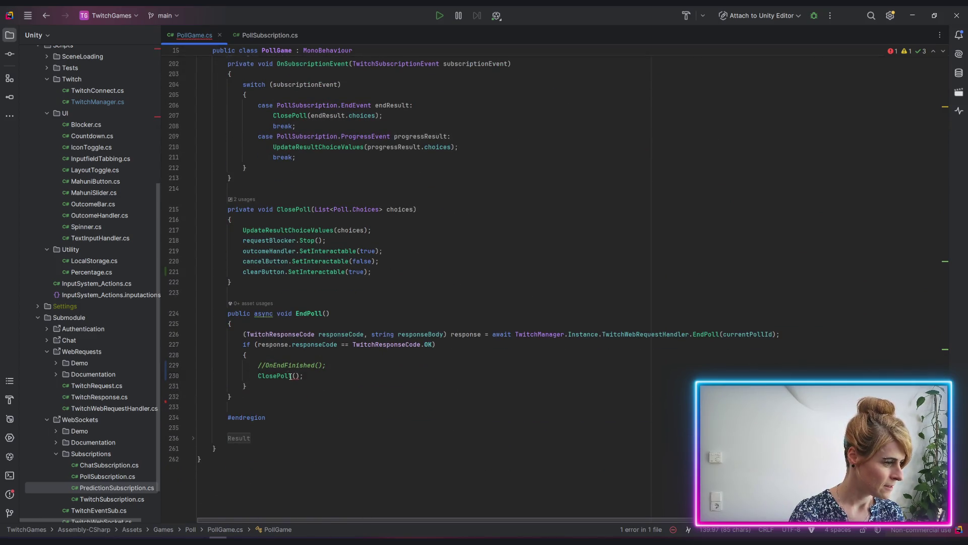
click(352, 364)
key(Return)
key(ctrl+v)
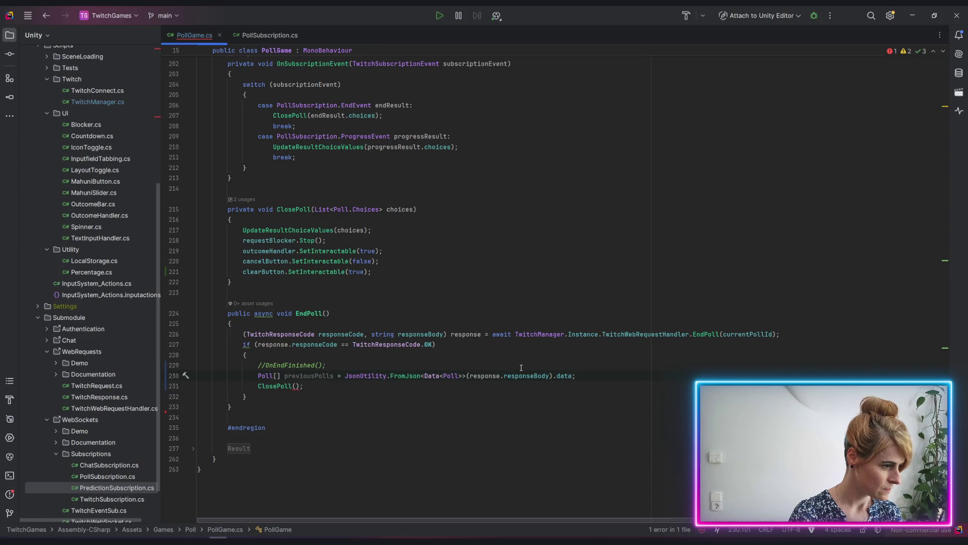
Make the pasted line parse a single Poll named poll using .GetFirst() instead of .data.
double_click(564, 375)
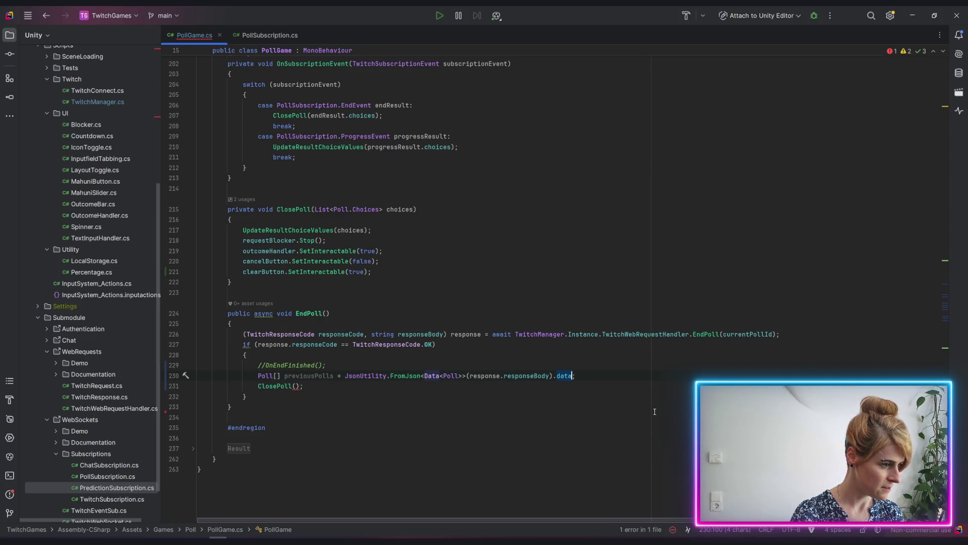
text(GetF)
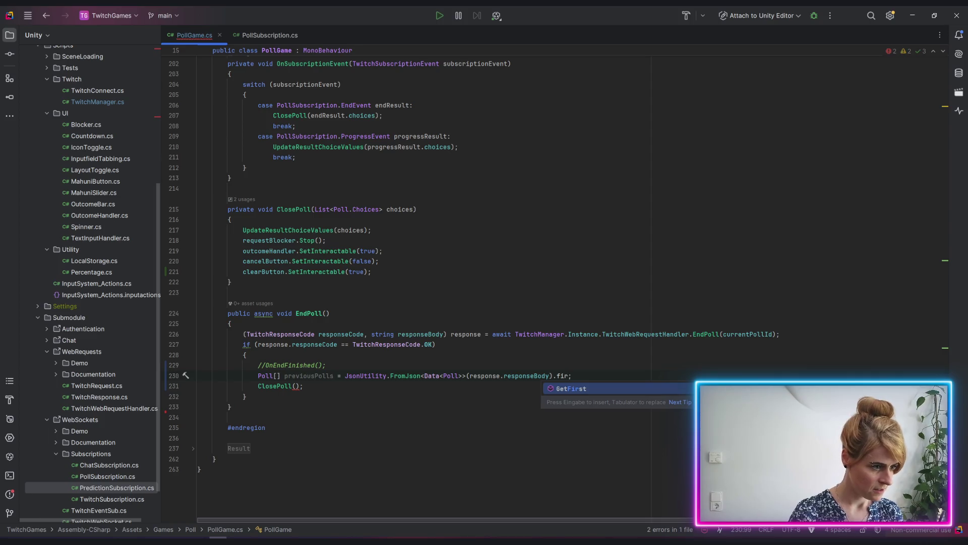
key(Return)
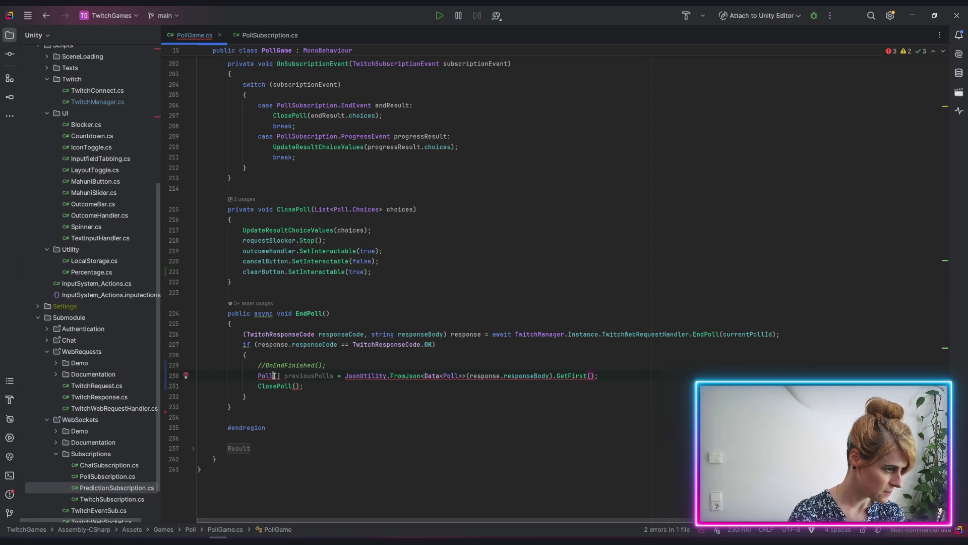
click(275, 376)
key(BackSpace)
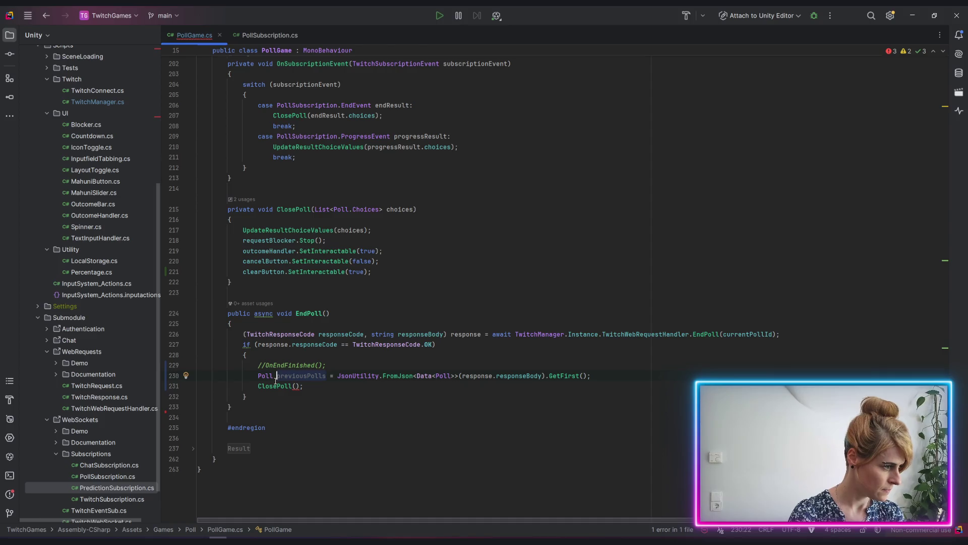
click(322, 376)
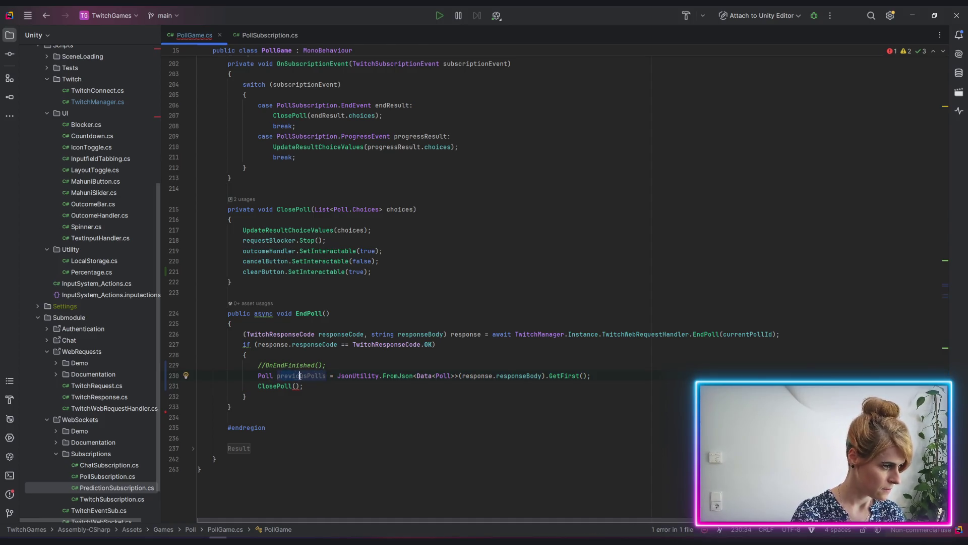
double_click(322, 376)
text(pol)
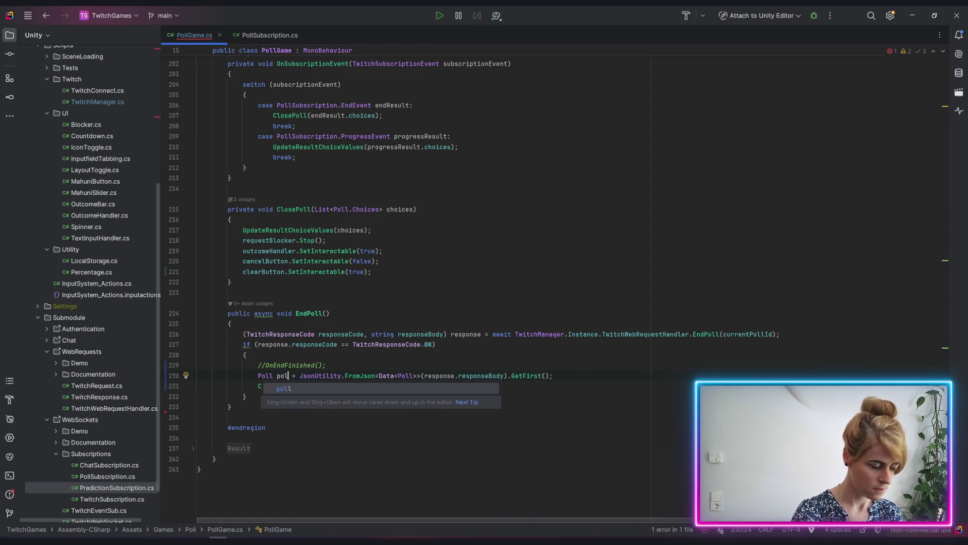
text(l)
click(356, 434)
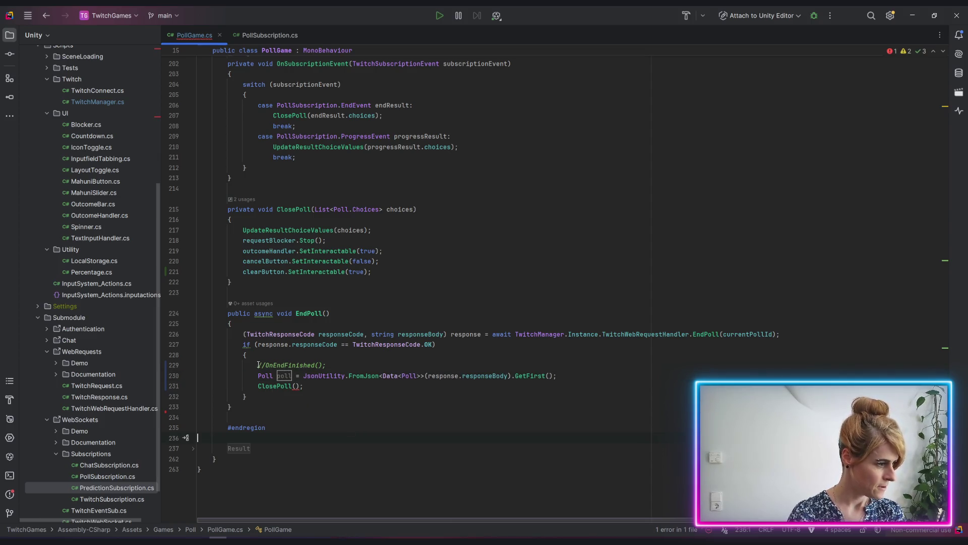
Delete the commented-out OnEndFinished line and call ClosePoll(poll.choices.ToList()).
triple_click(258, 364)
key(Delete)
double_click(284, 365)
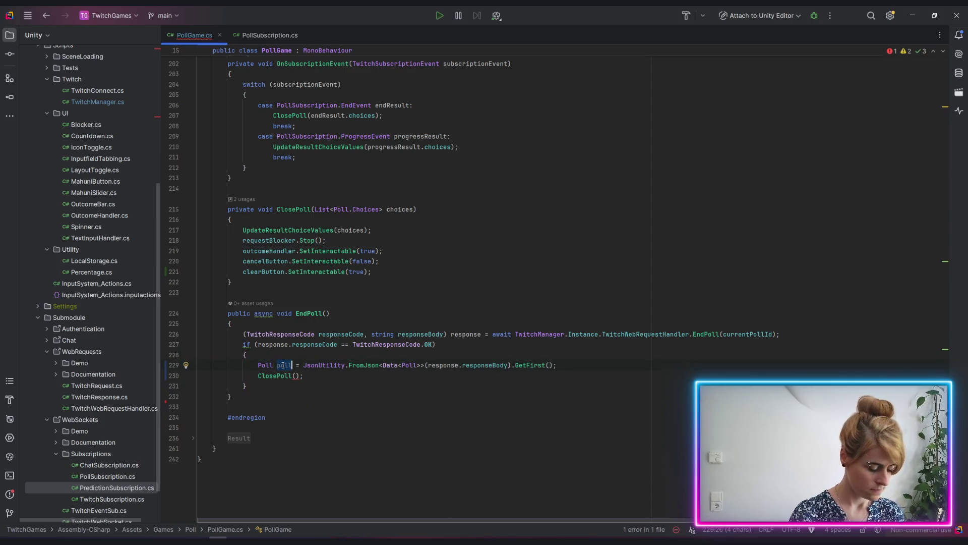
key(ctrl+c)
click(298, 375)
key(ctrl+v)
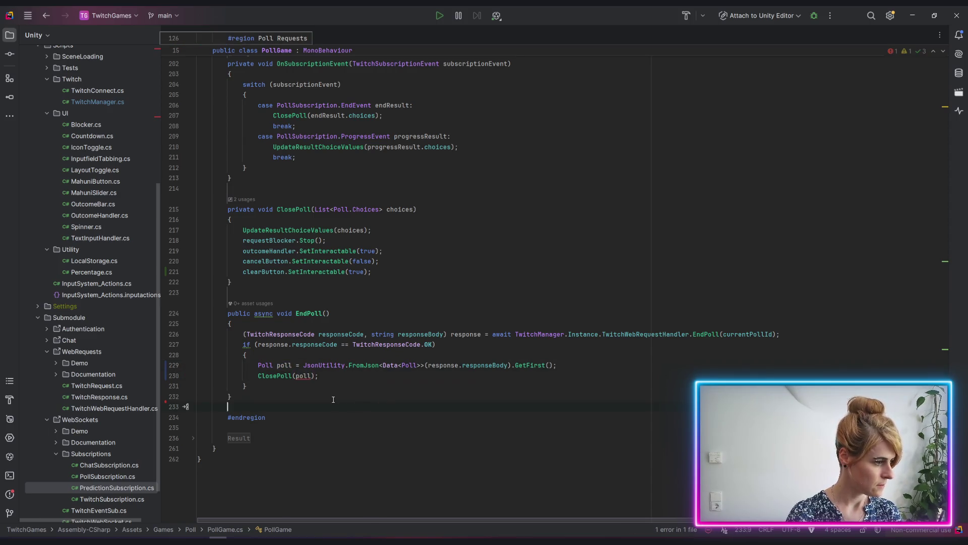
key(Down)
key(Down)
key(Down)
click(313, 378)
text(.ch)
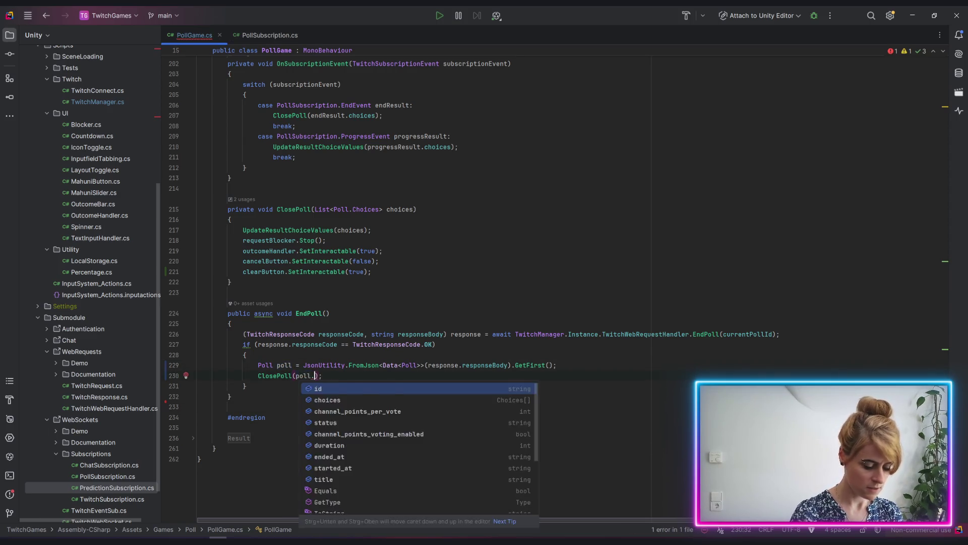
key(ctrl+Right)
text(.ToList())
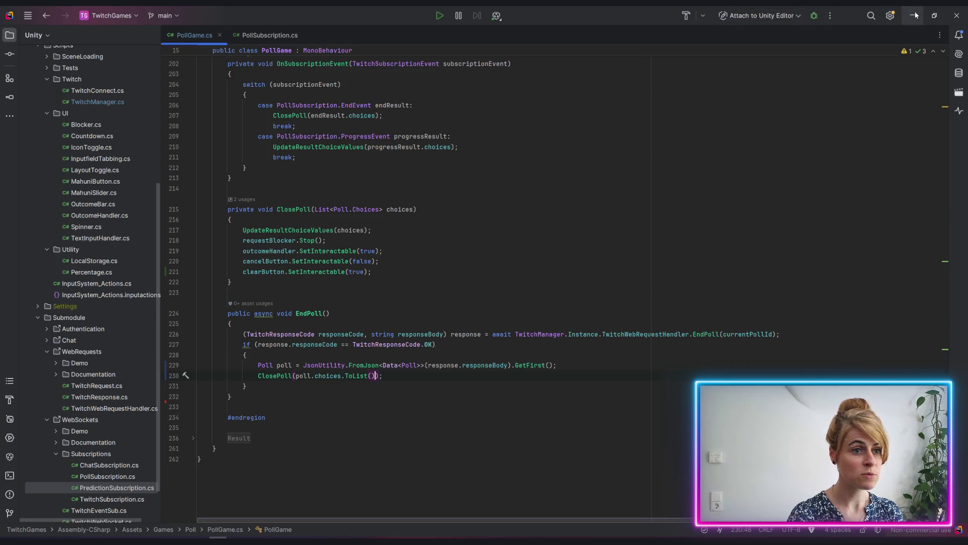
key(alt+Tab)
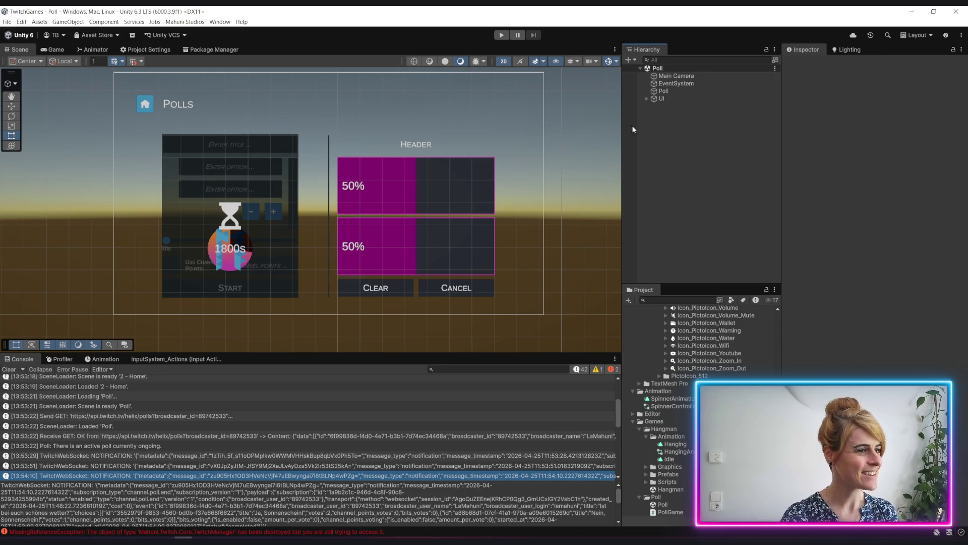
Enter Play mode and connect the game to the Twitch channel.
click(501, 35)
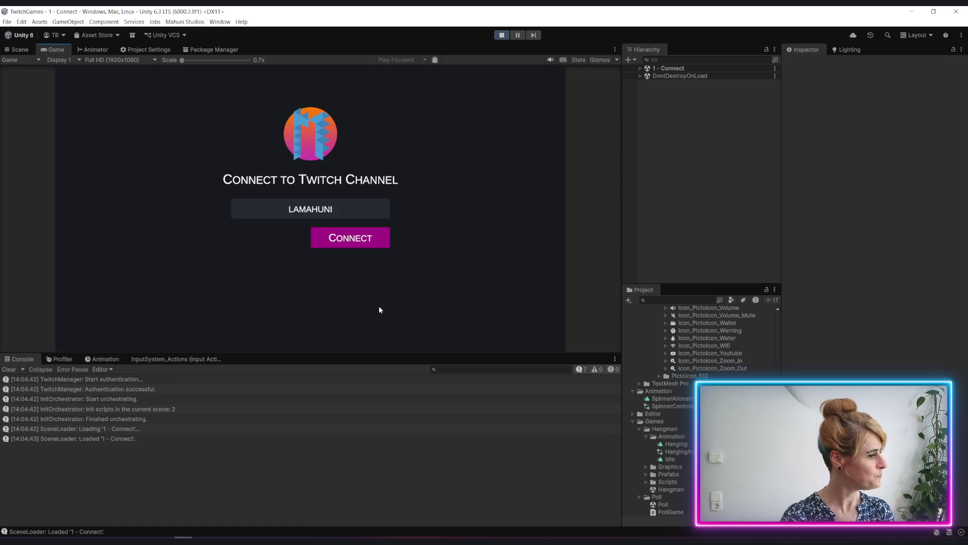
click(348, 245)
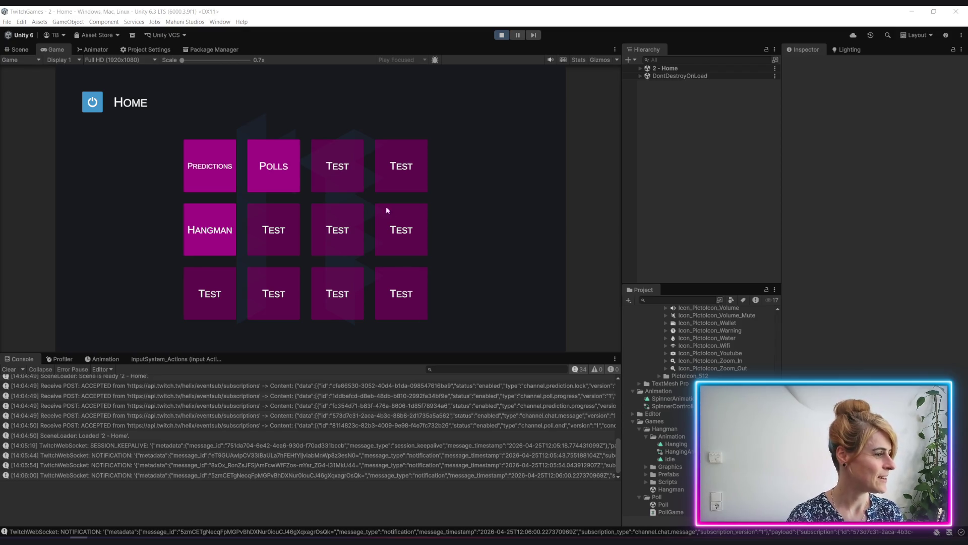
On the Polls screen, enter 'Spielst du ein Musikinstrument?' with answers 'Ja, eins', 'Ja, mehrere', 'Nein'.
click(278, 164)
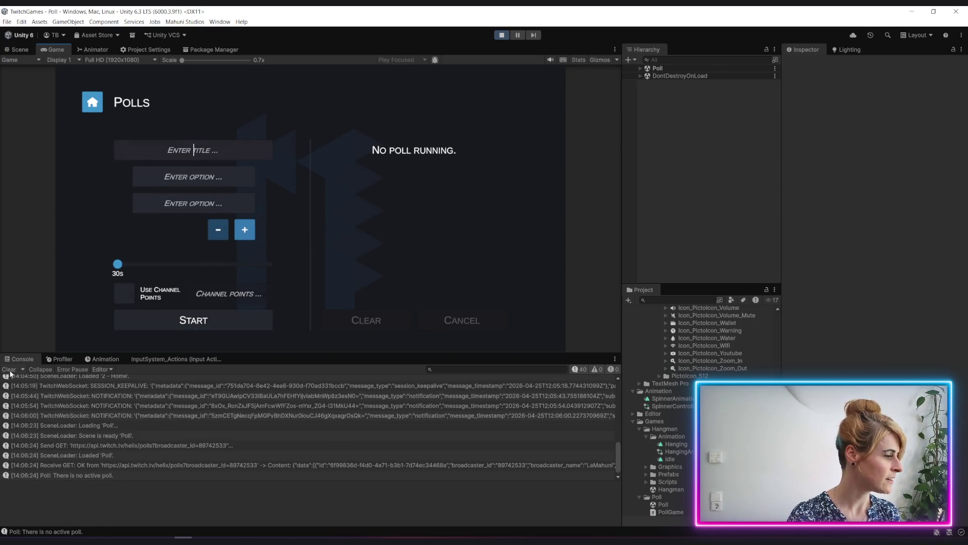
click(190, 154)
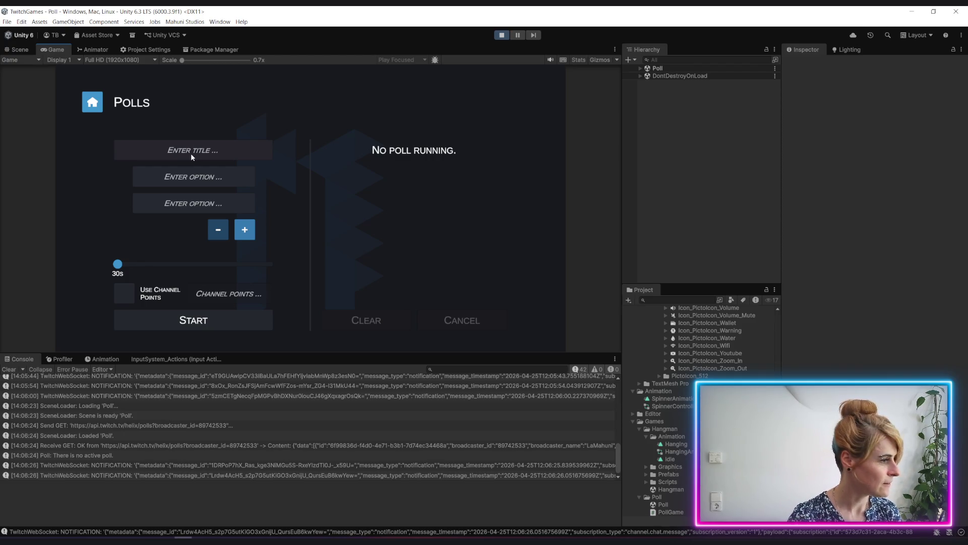
text(Spiel)
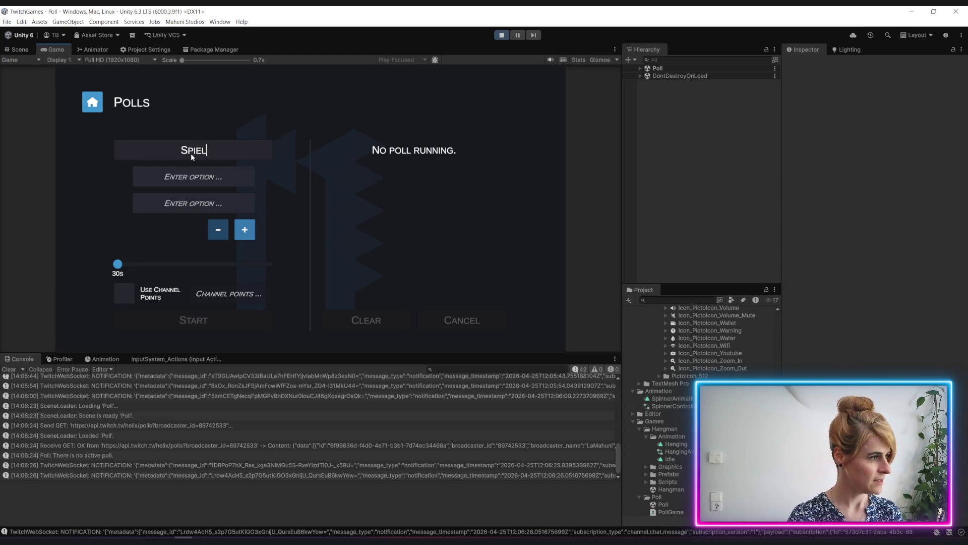
text(st du ein Musik)
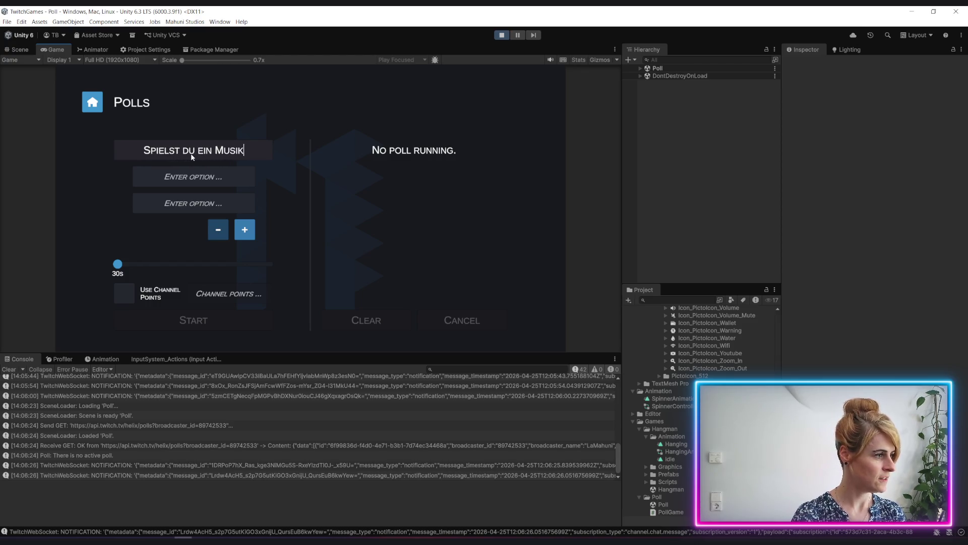
text(instrument)
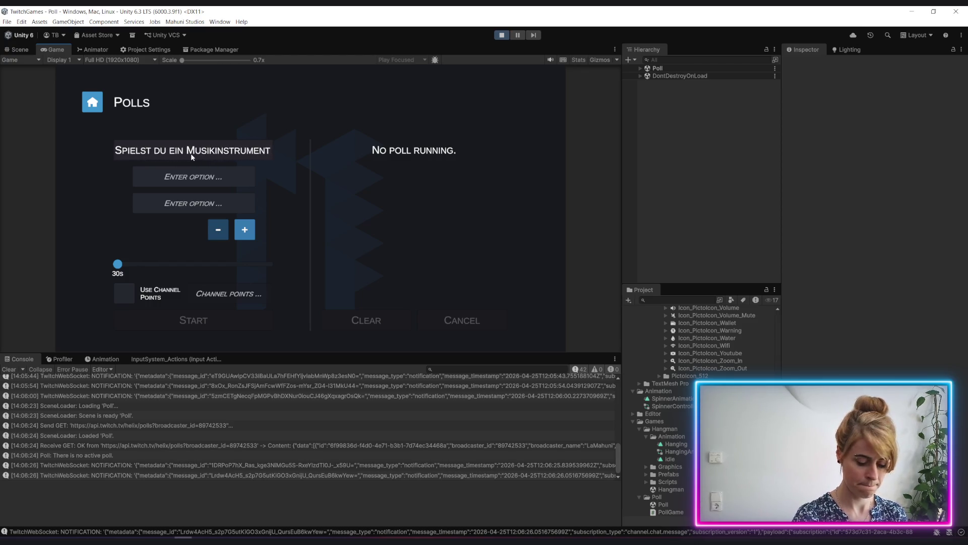
text(?)
text(J)
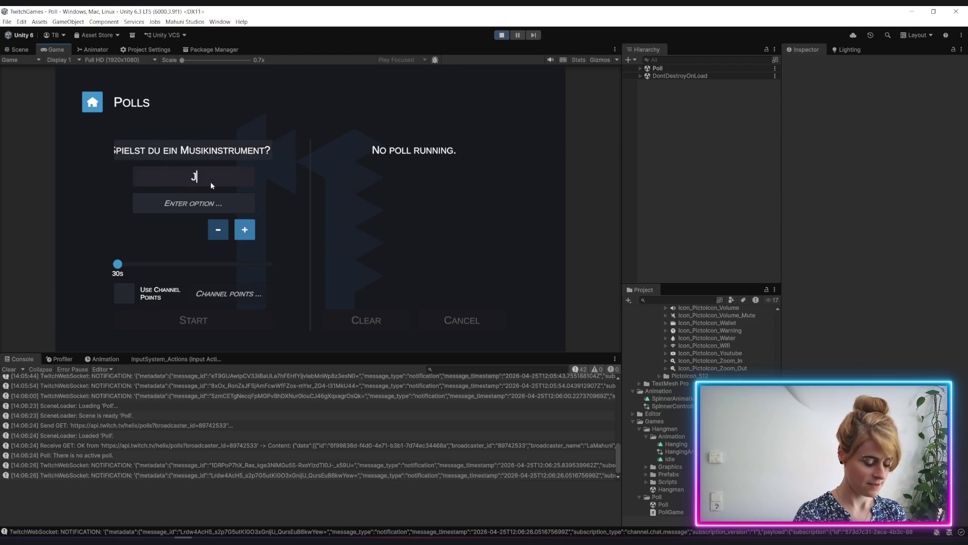
text(s)
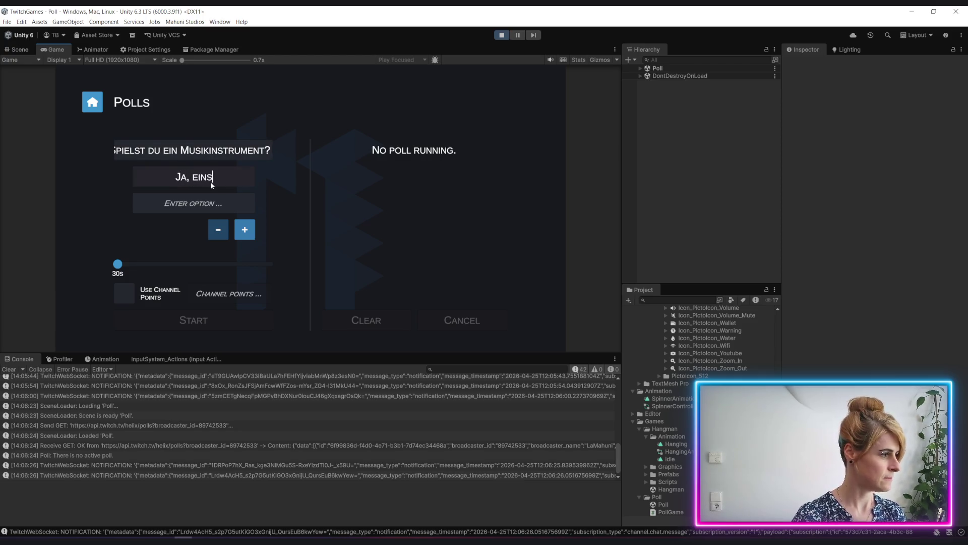
click(210, 203)
text(Ja, mehrere)
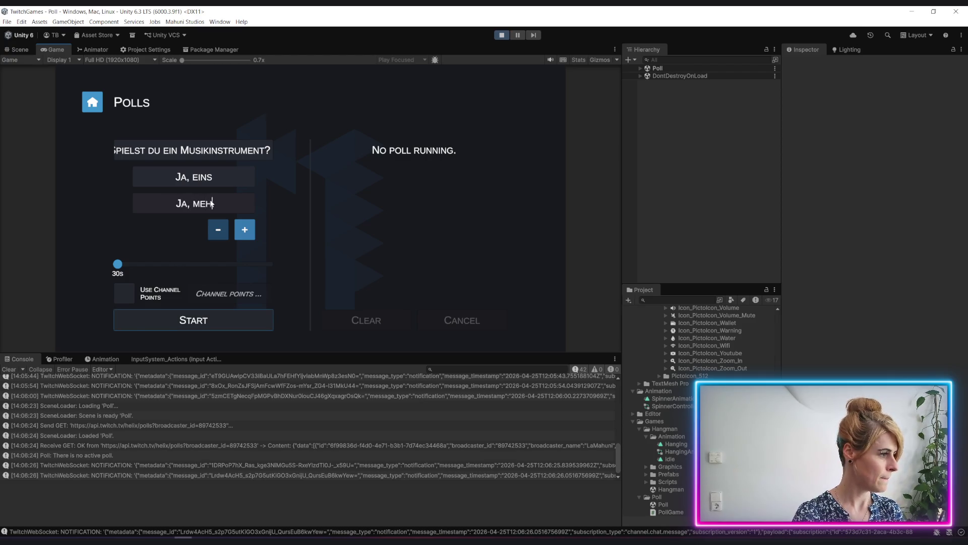
click(252, 231)
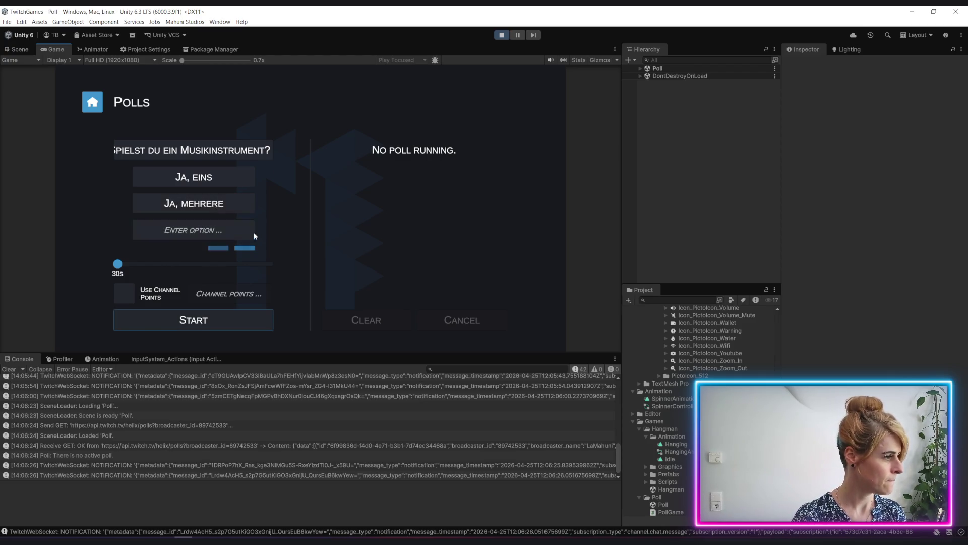
click(210, 232)
text(Nein)
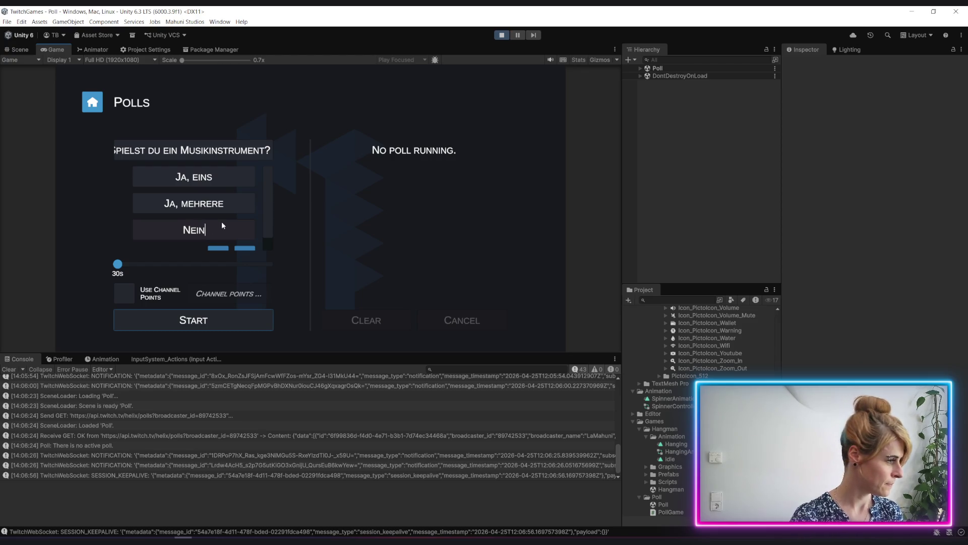
Start the poll, clear the Console log, and return to the game's home screen.
click(189, 319)
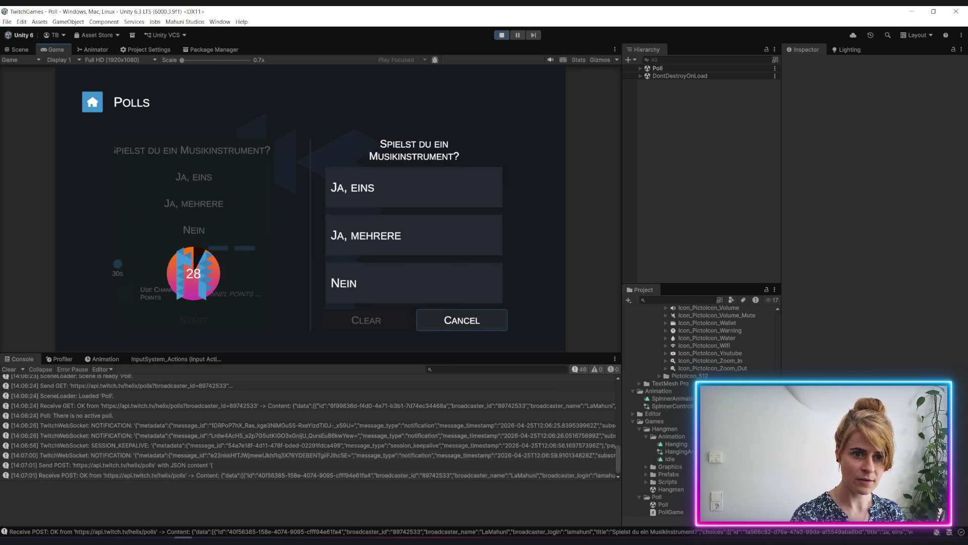
click(9, 369)
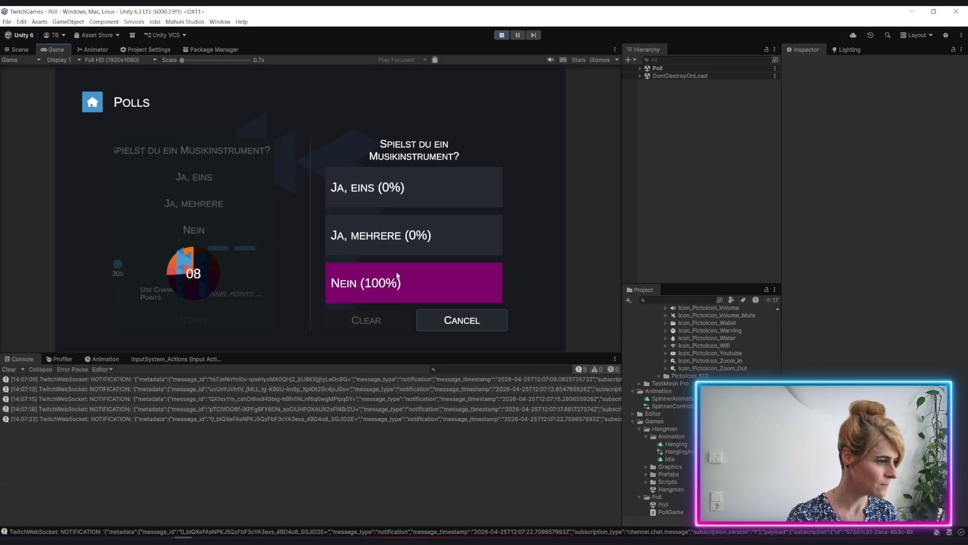
click(92, 102)
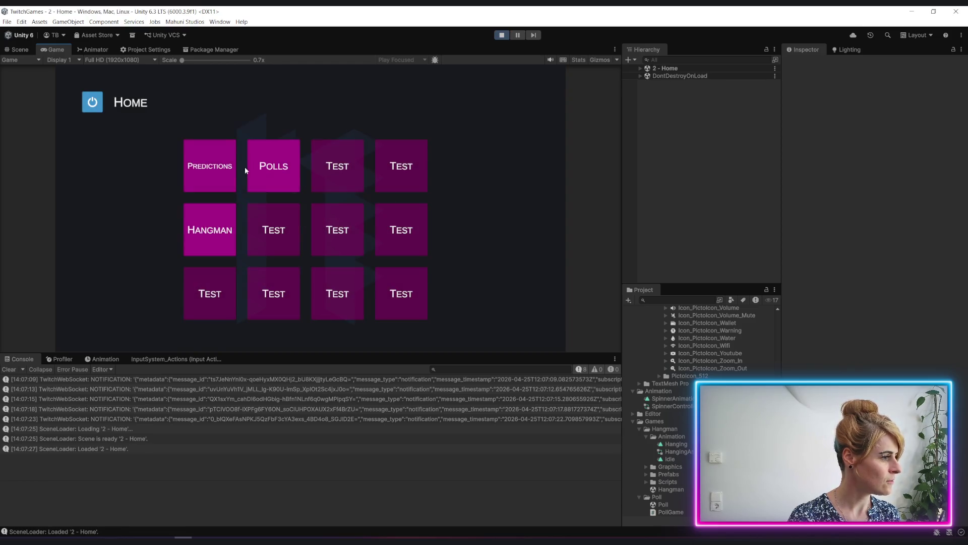
Reopen the Polls tile from the game's Home menu.
click(265, 167)
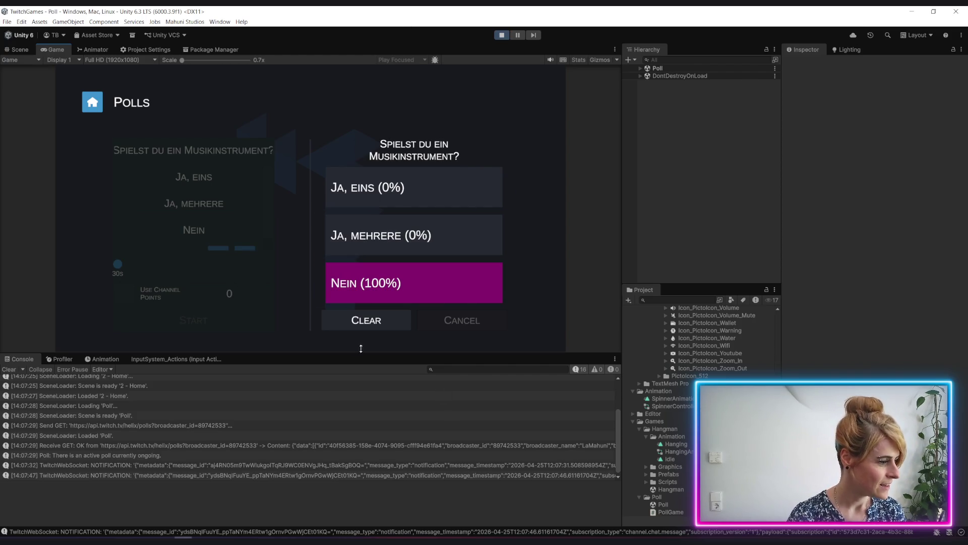
Clear the finished poll's results until 'No poll running.' shows, then stop Play mode.
click(371, 318)
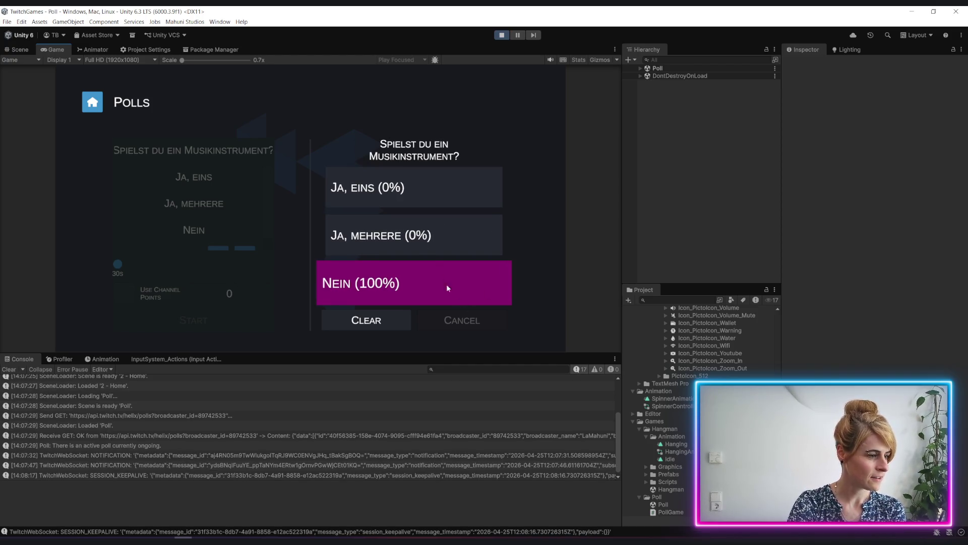
click(443, 237)
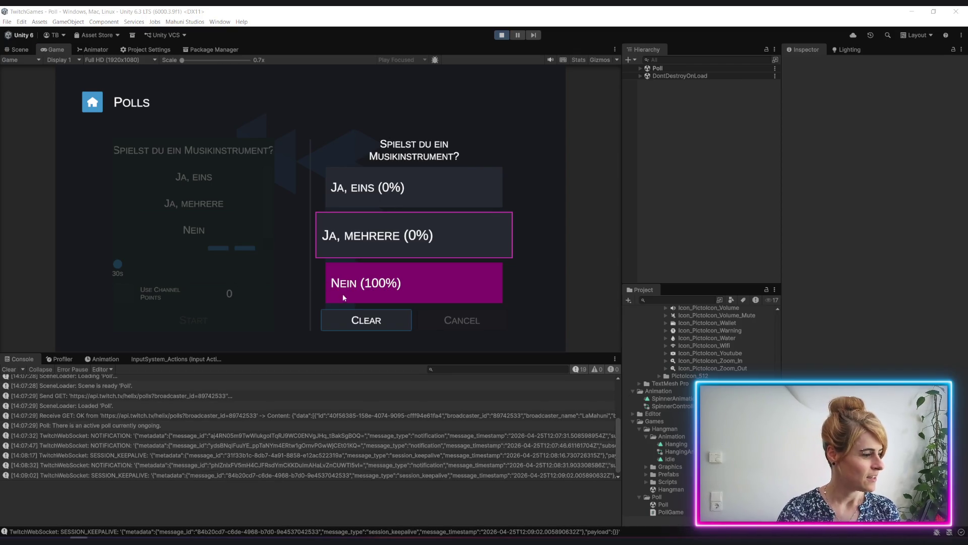
click(377, 327)
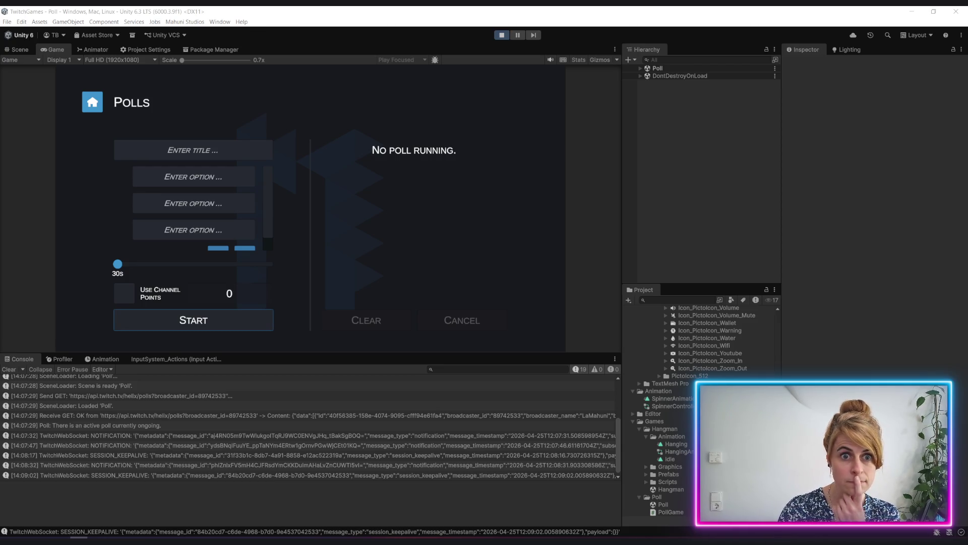
click(504, 35)
key(alt+Tab)
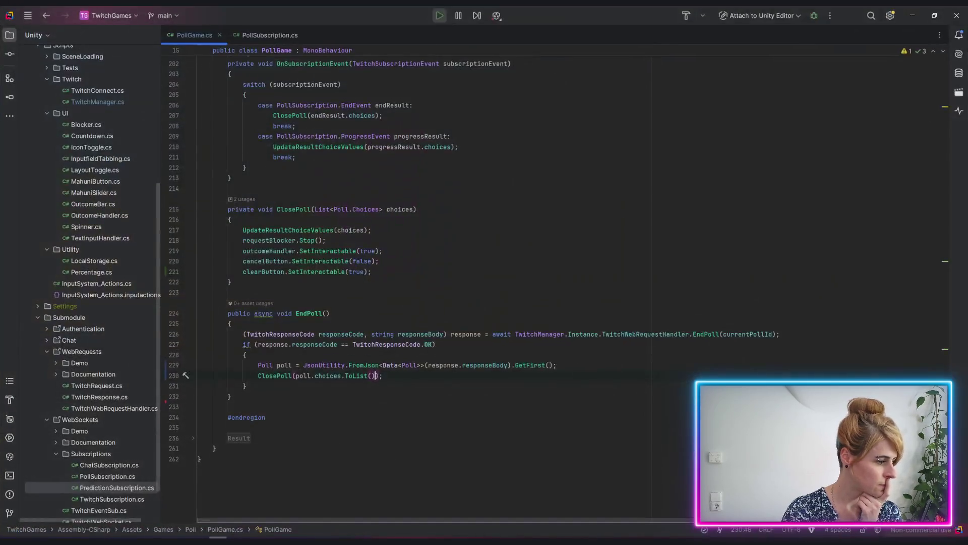
Show PollSubscription.cs with its channel.poll.begin subscription class.
click(270, 35)
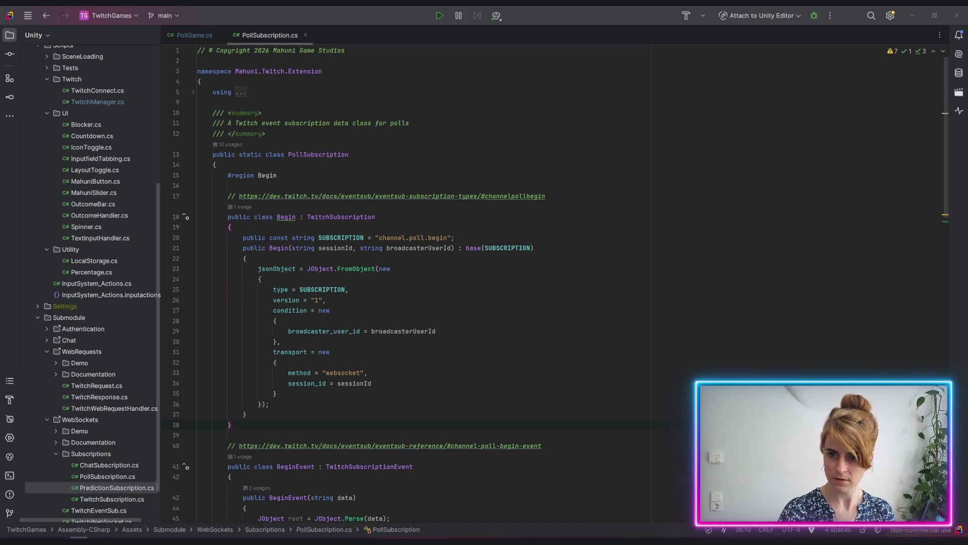
Look over the Twitch Get Polls API reference in the browser, then return to Unity.
key(alt+Tab)
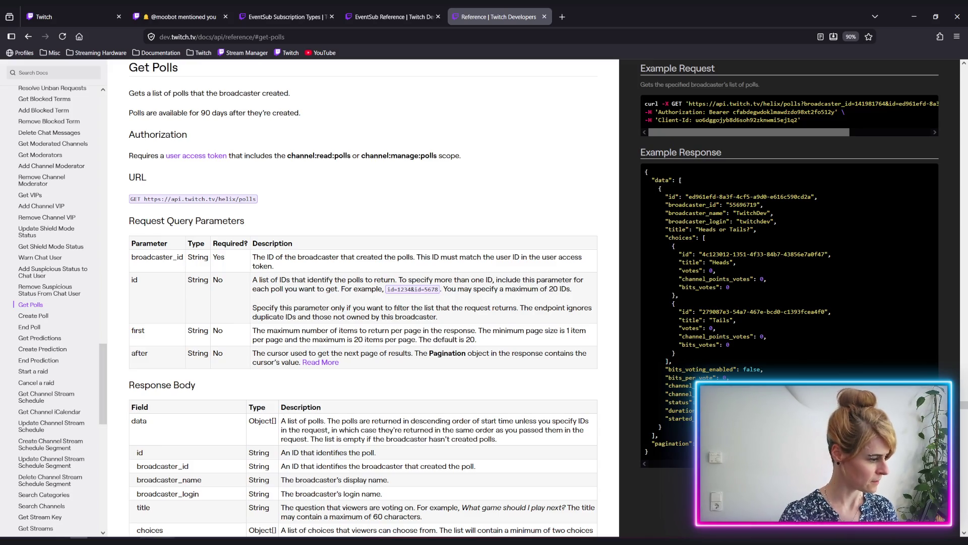
key(alt+Tab)
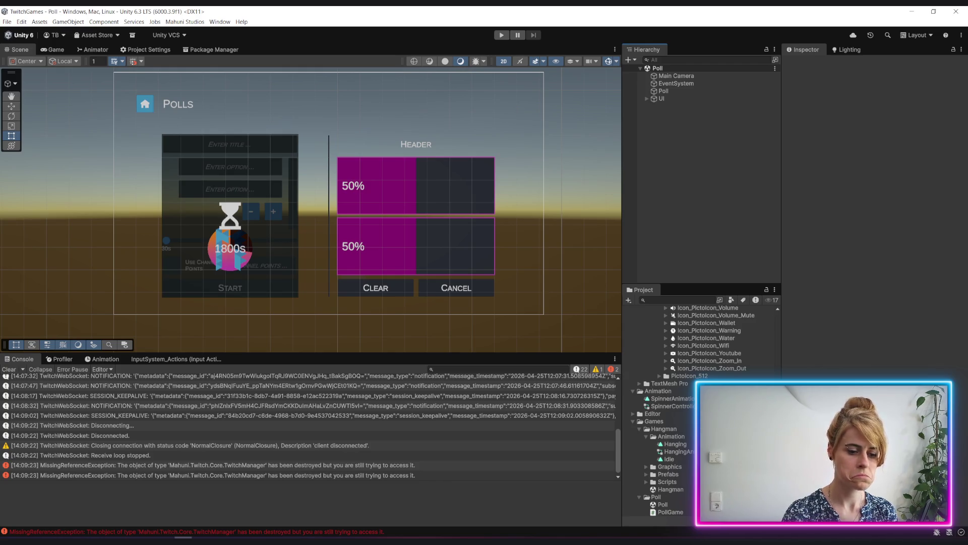
Show the full SESSION_KEEPALIVE console message details, then go back to the Get Polls docs.
key(alt+Tab)
key(alt+Tab)
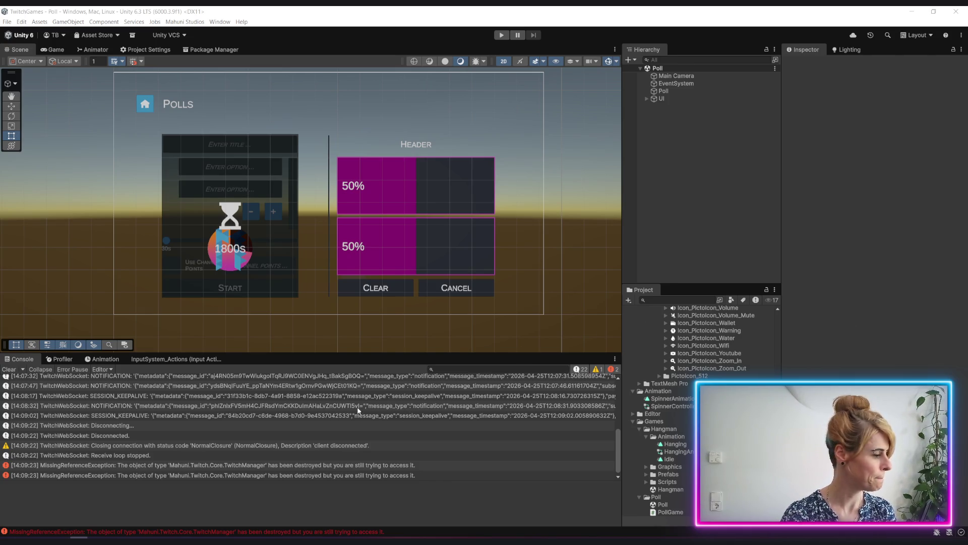
click(297, 416)
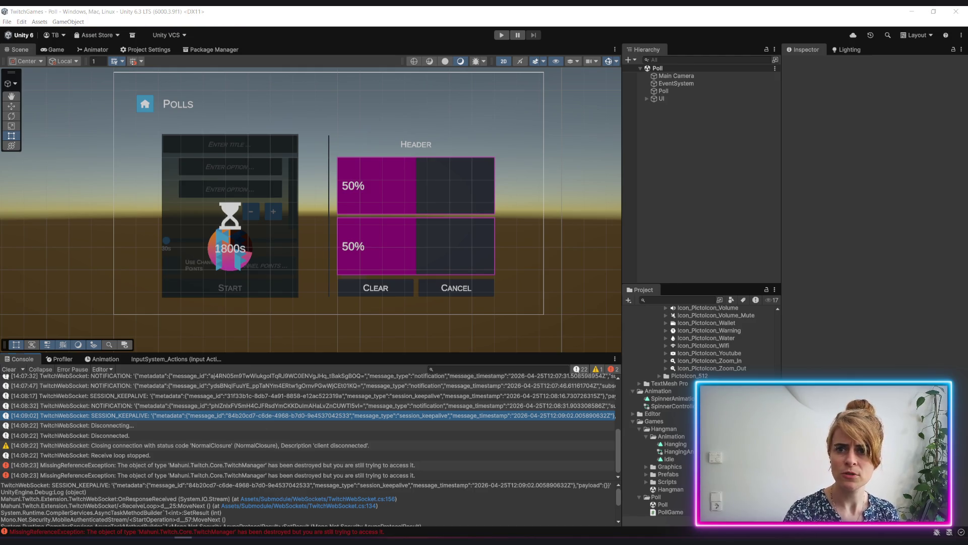
key(alt+Tab)
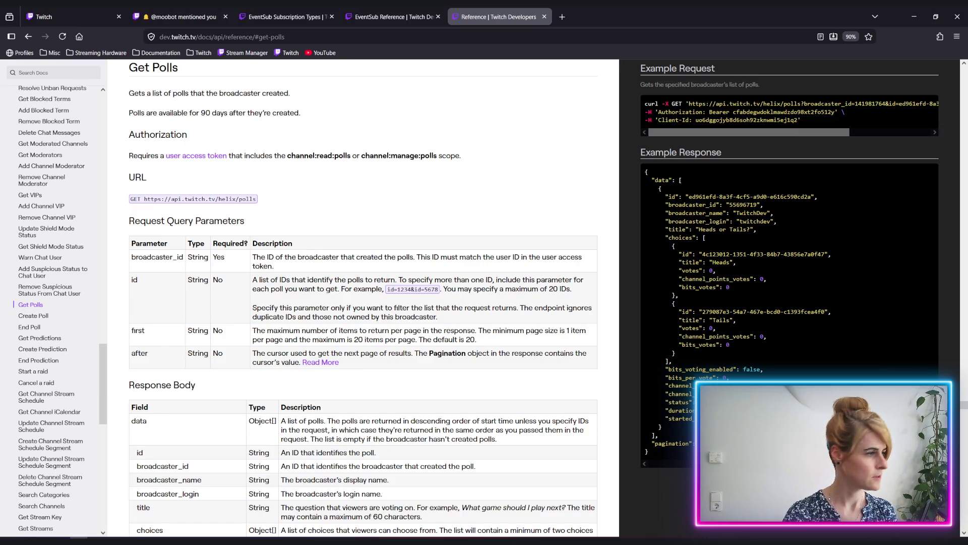
Open the Get Extension Analytics reference and skim its contents.
scroll(49, 167, up, 15)
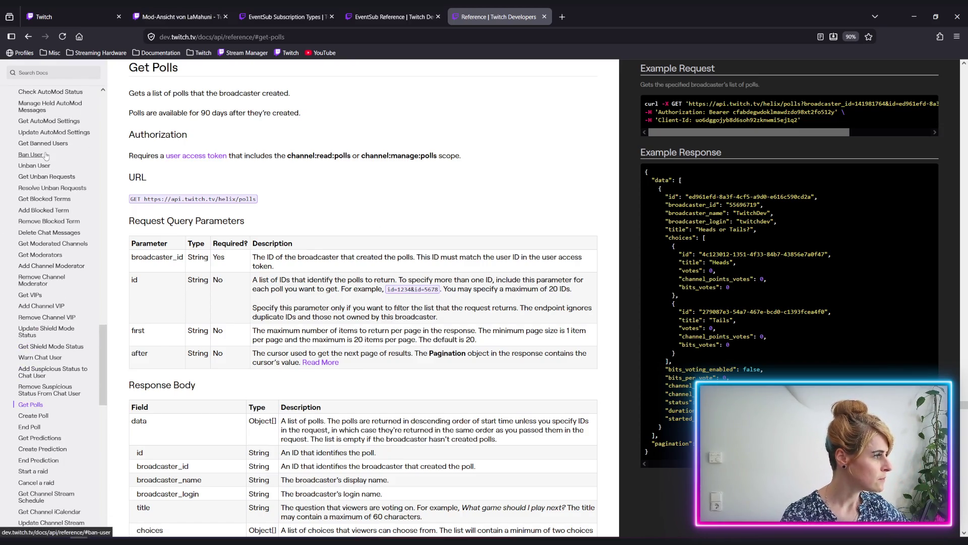
scroll(47, 215, up, 10)
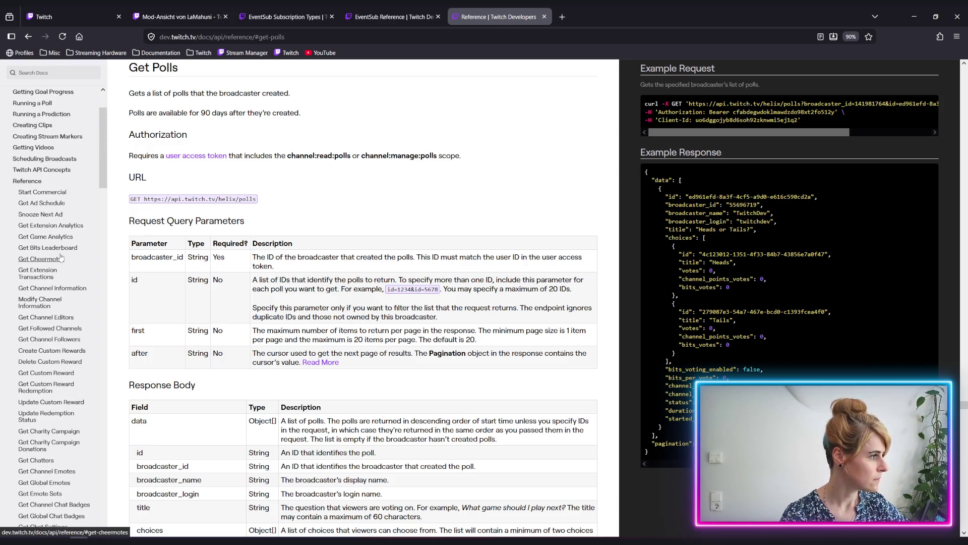
scroll(42, 222, down, 2)
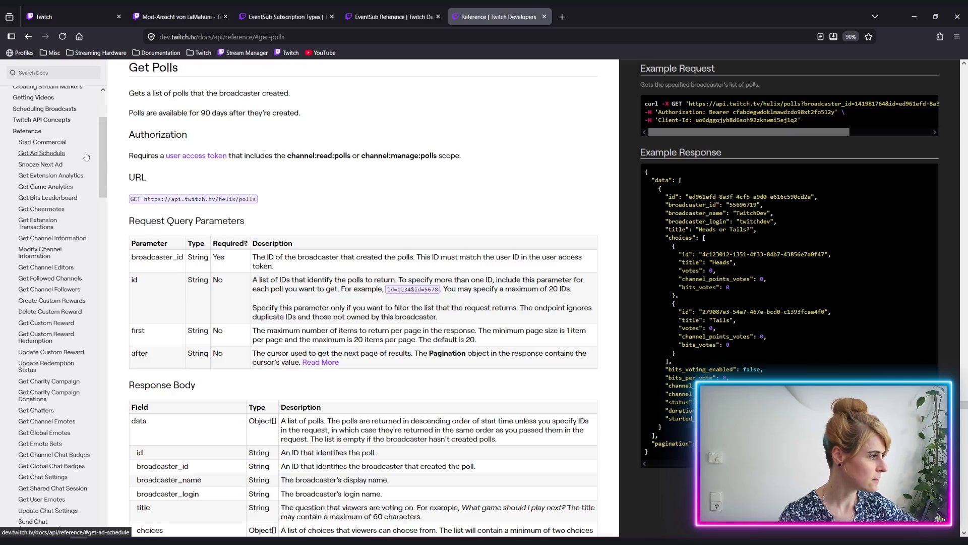
click(75, 181)
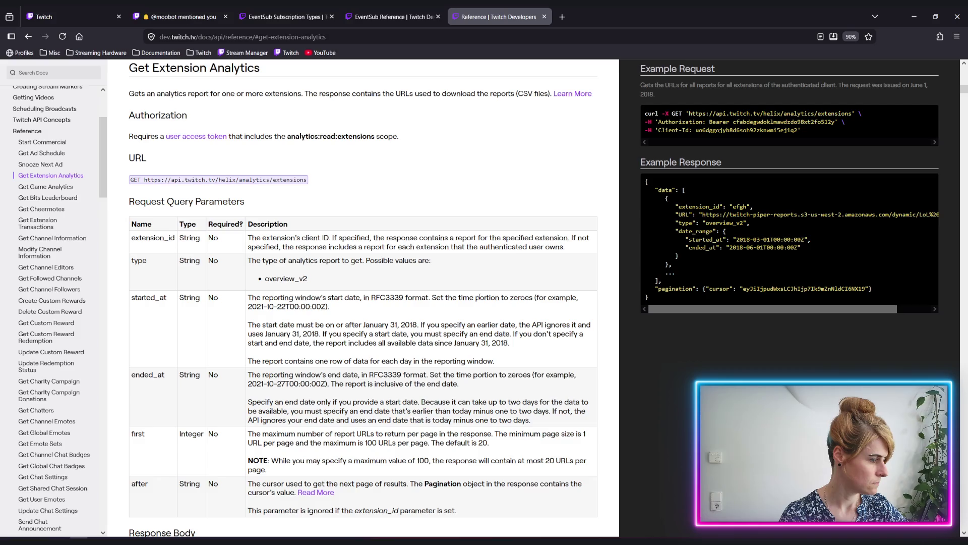
scroll(479, 297, down, 6)
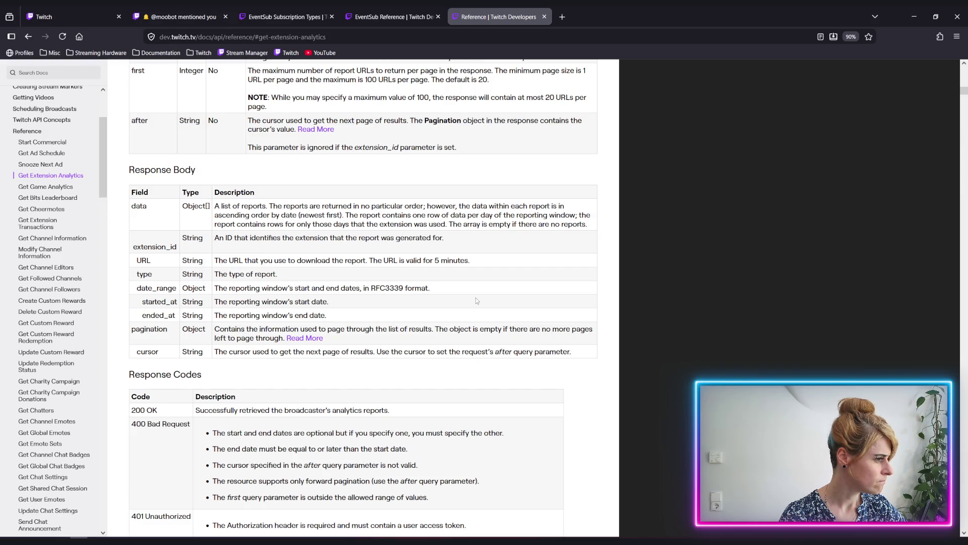
Bring up Get Game Analytics and review its query parameters, response fields and example response.
scroll(476, 301, up, 6)
scroll(470, 299, up, 15)
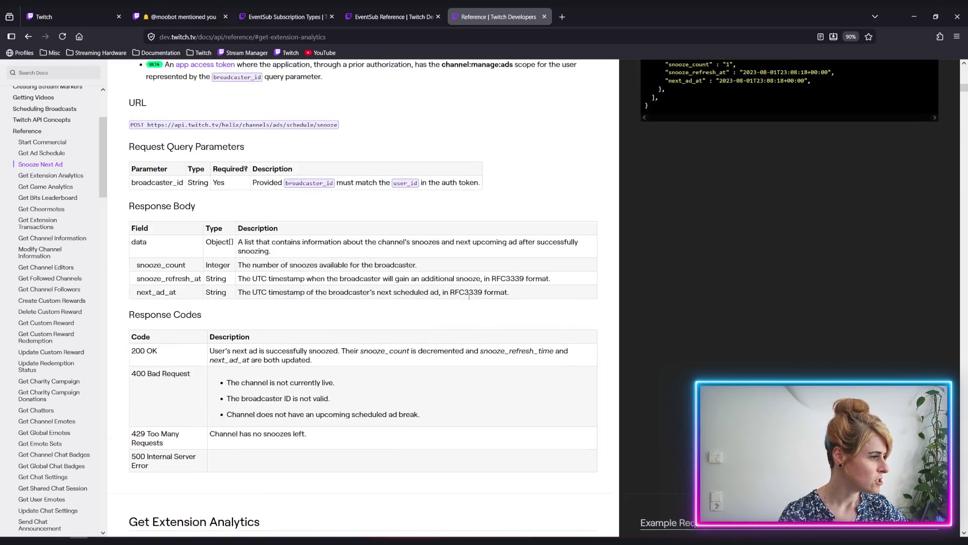
scroll(469, 300, down, 3)
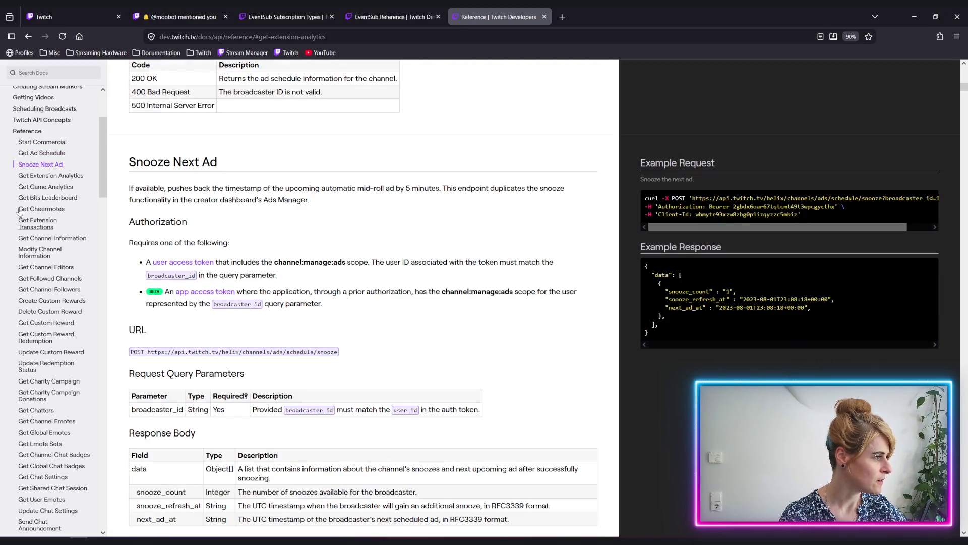
click(51, 188)
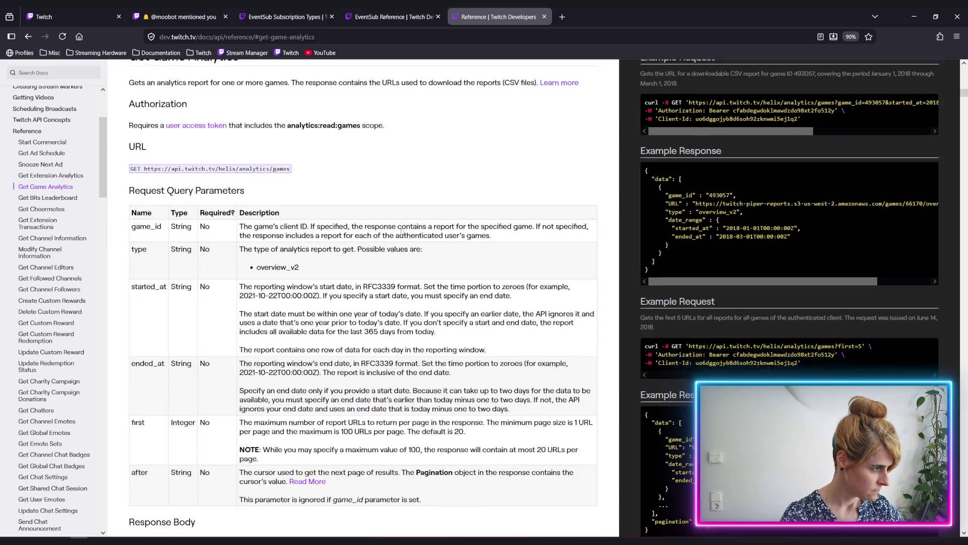
scroll(401, 230, down, 2)
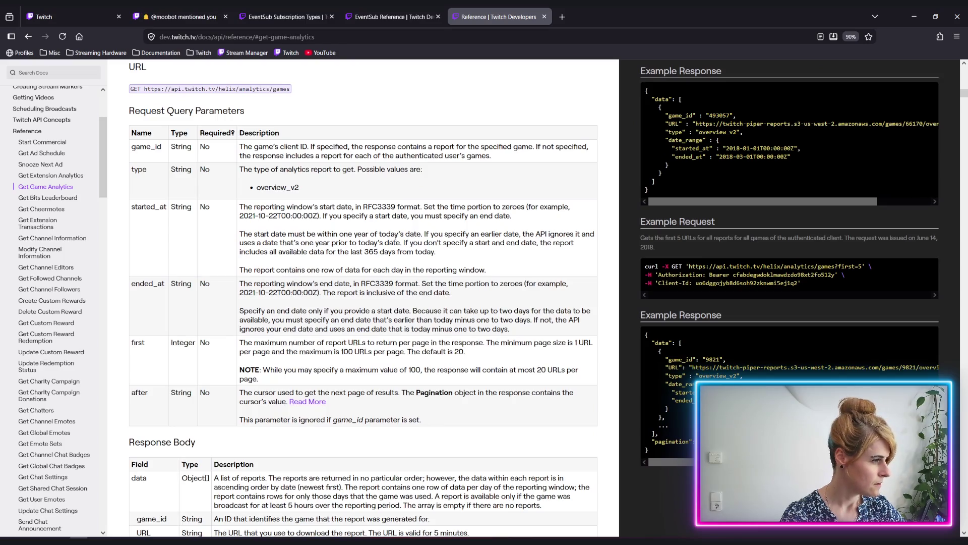
scroll(404, 234, down, 1)
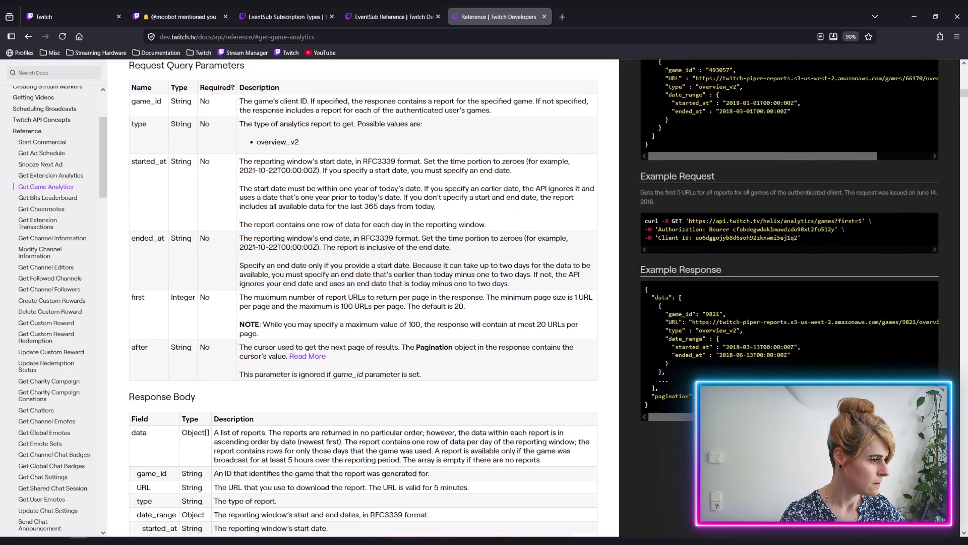
scroll(401, 235, down, 2)
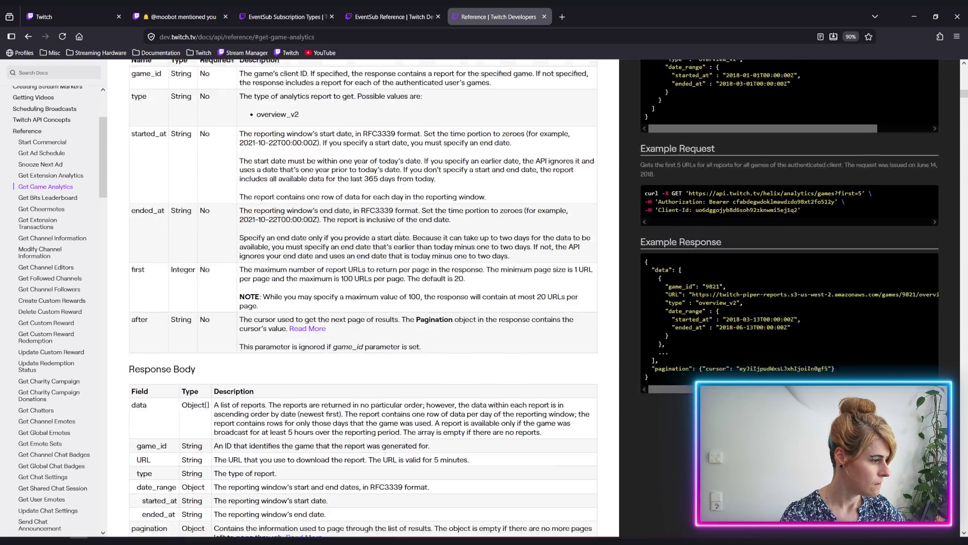
scroll(398, 235, up, 2)
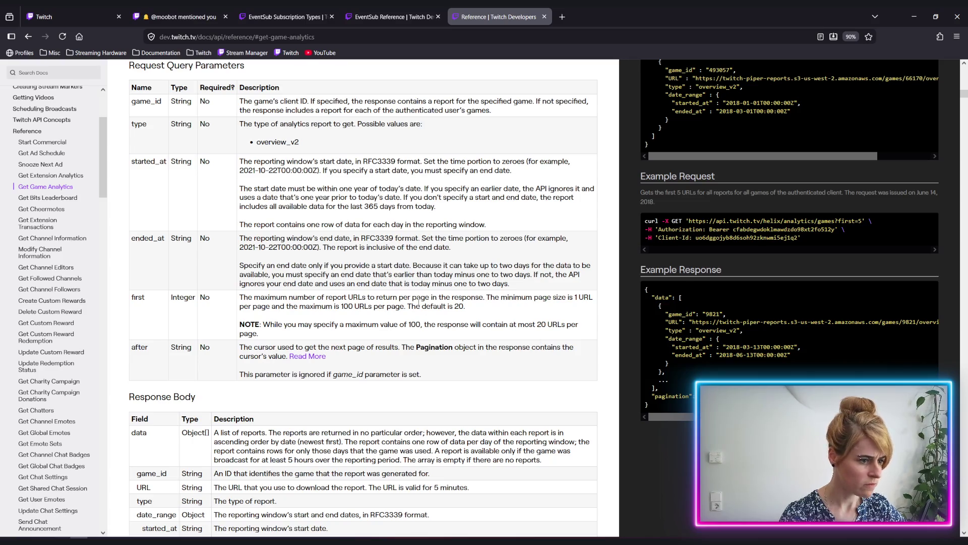
scroll(272, 323, down, 3)
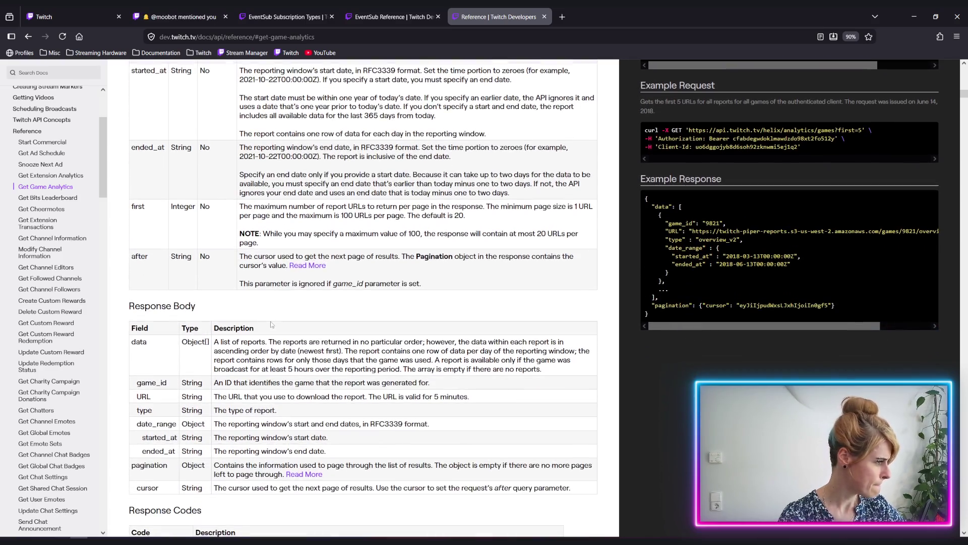
scroll(331, 321, down, 3)
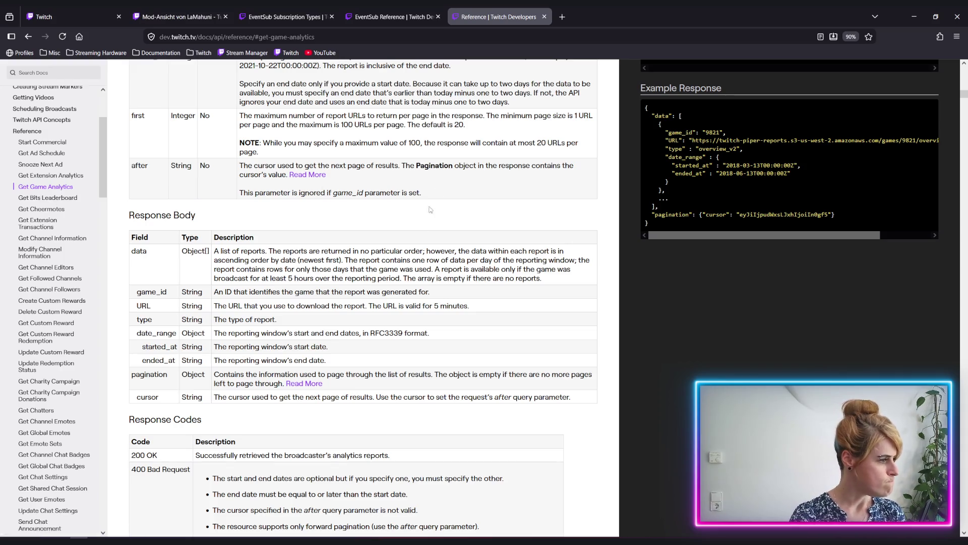
scroll(302, 325, down, 2)
scroll(302, 325, down, 7)
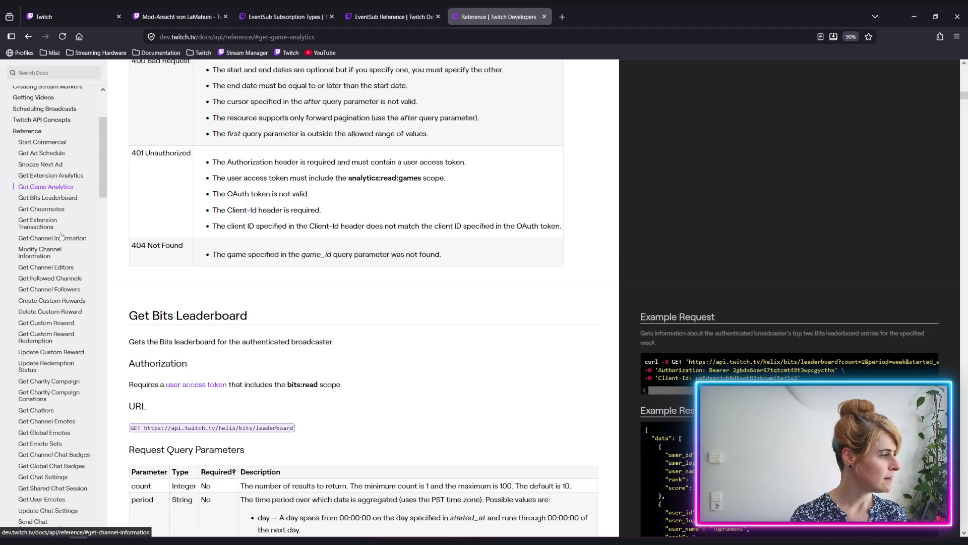
scroll(60, 235, down, 2)
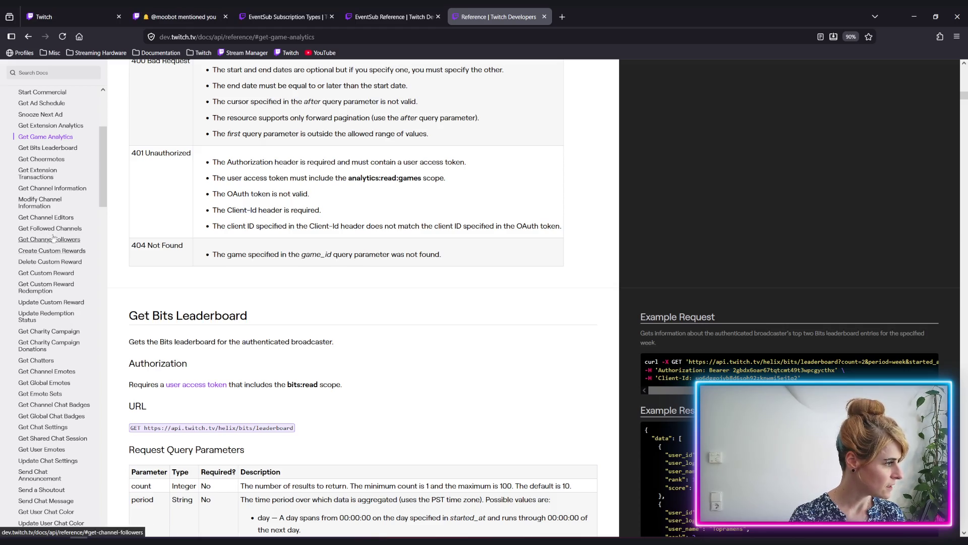
scroll(39, 255, down, 2)
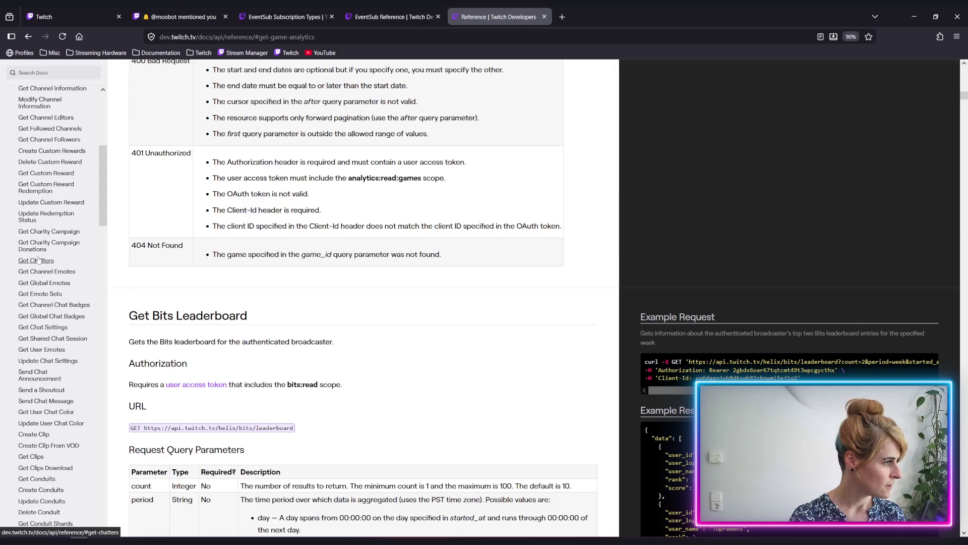
scroll(41, 253, down, 1)
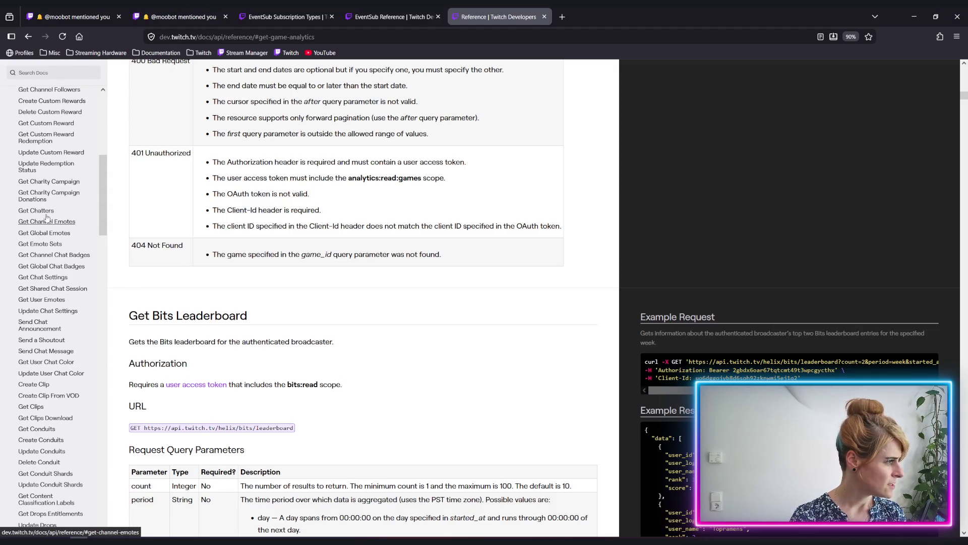
click(47, 221)
Read the Get Chatters scopes and query parameters, then move to Send Chat Announcement.
click(52, 211)
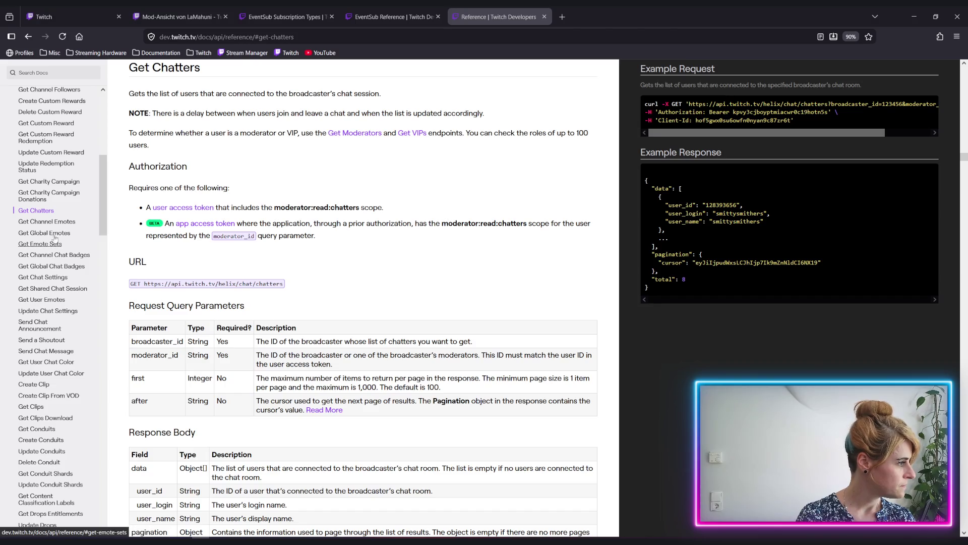
scroll(51, 242, down, 2)
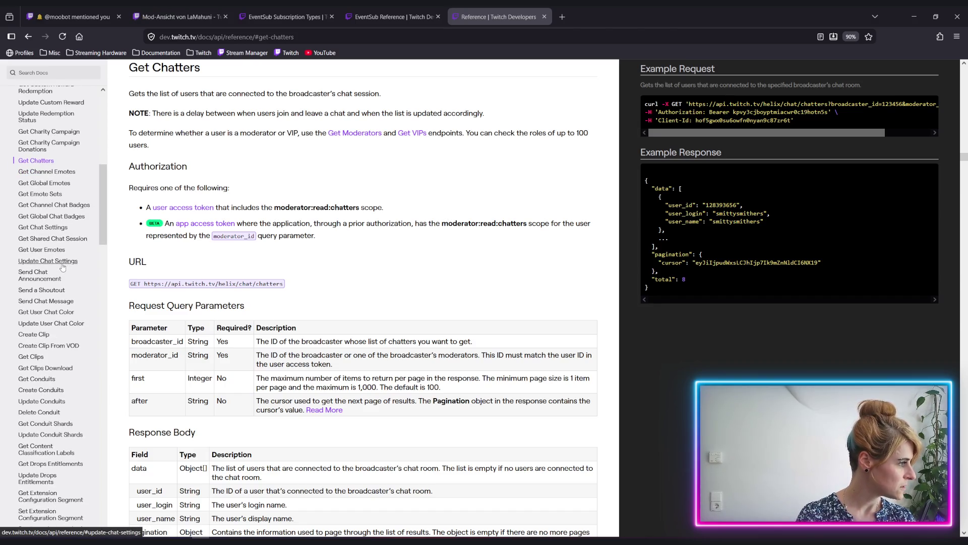
scroll(46, 273, down, 2)
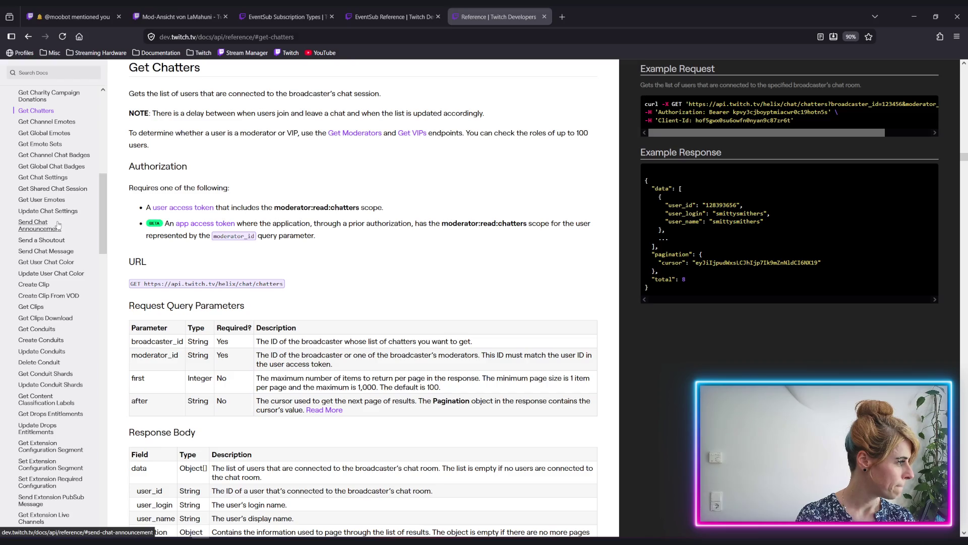
click(32, 231)
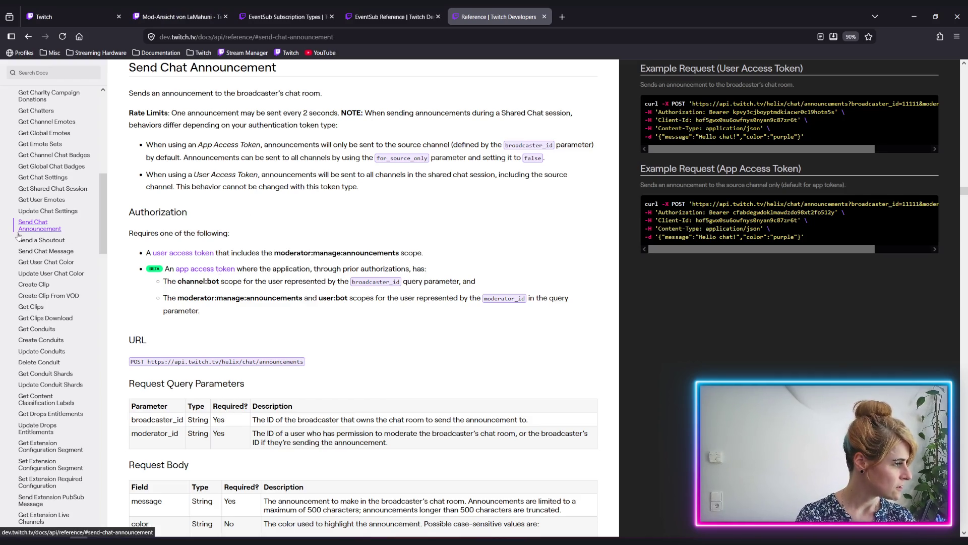
Skim Send Chat Announcement, then jump to the Create Conduits reference.
scroll(86, 193, down, 4)
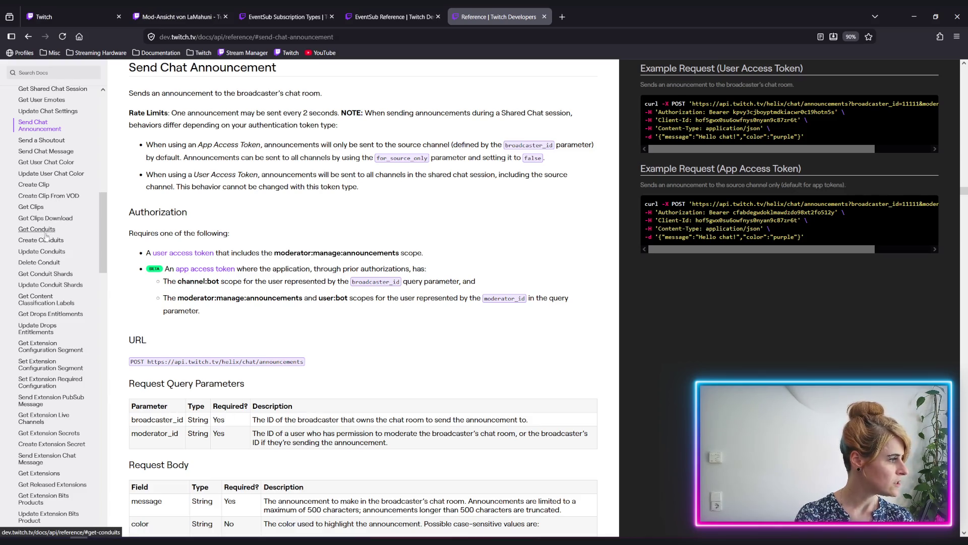
click(40, 242)
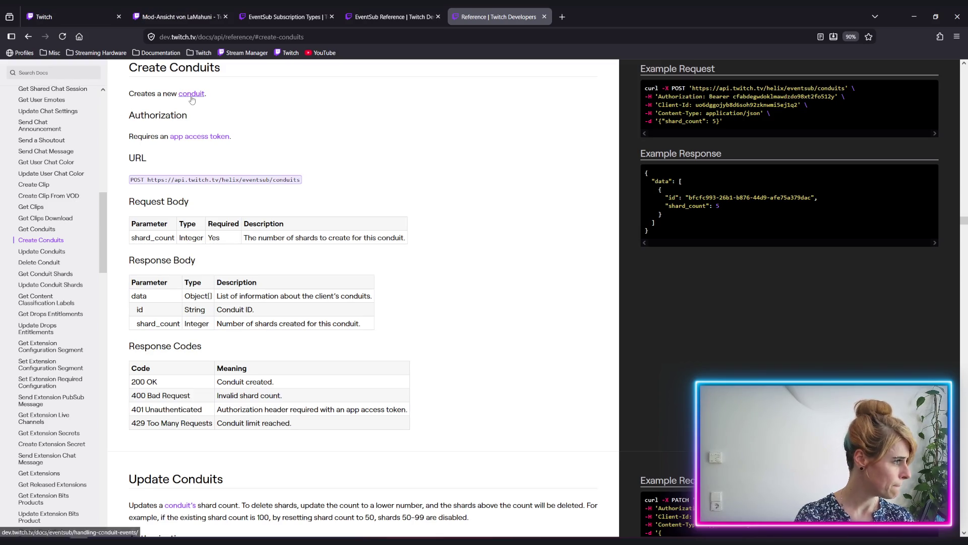
Show the Get Conduits reference and open the Handling Conduit Events guide in a background tab.
scroll(381, 292, down, 2)
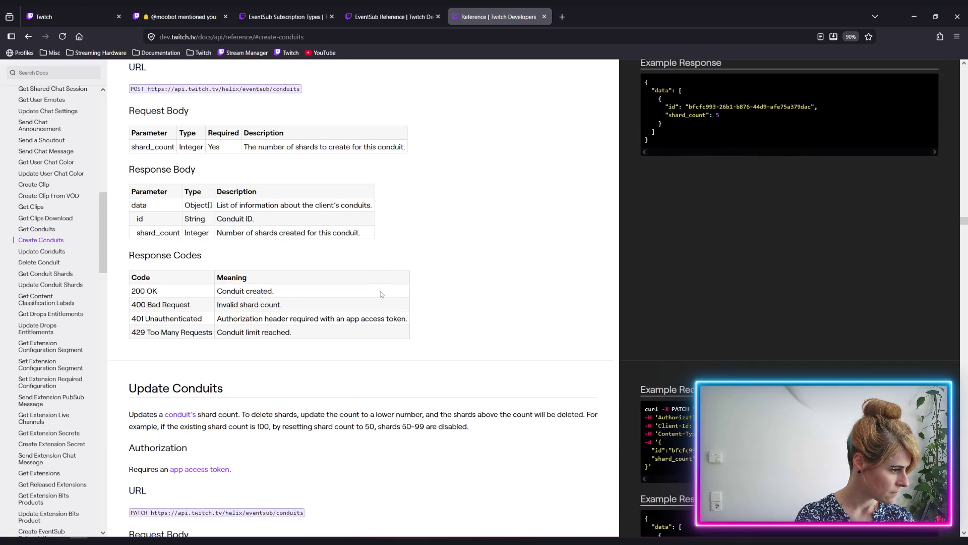
scroll(380, 291, up, 2)
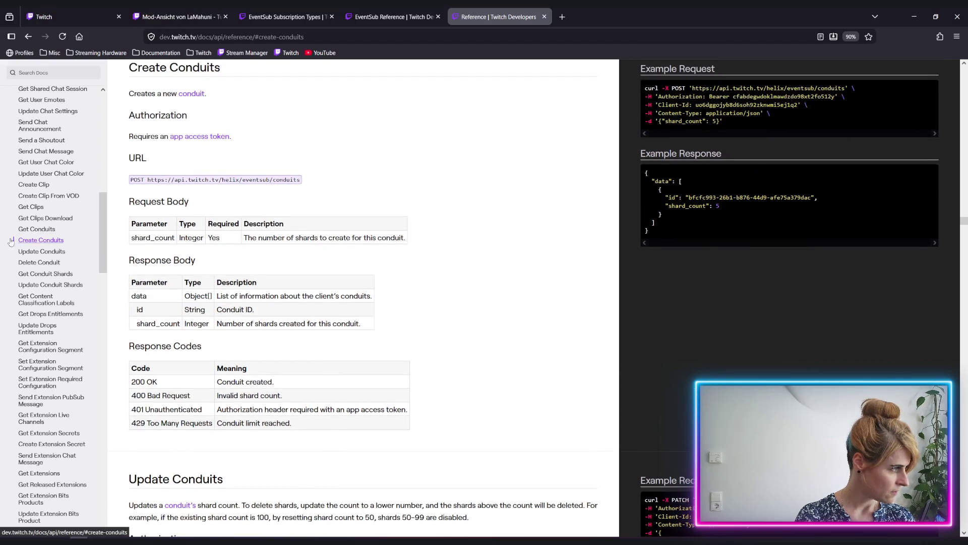
click(41, 231)
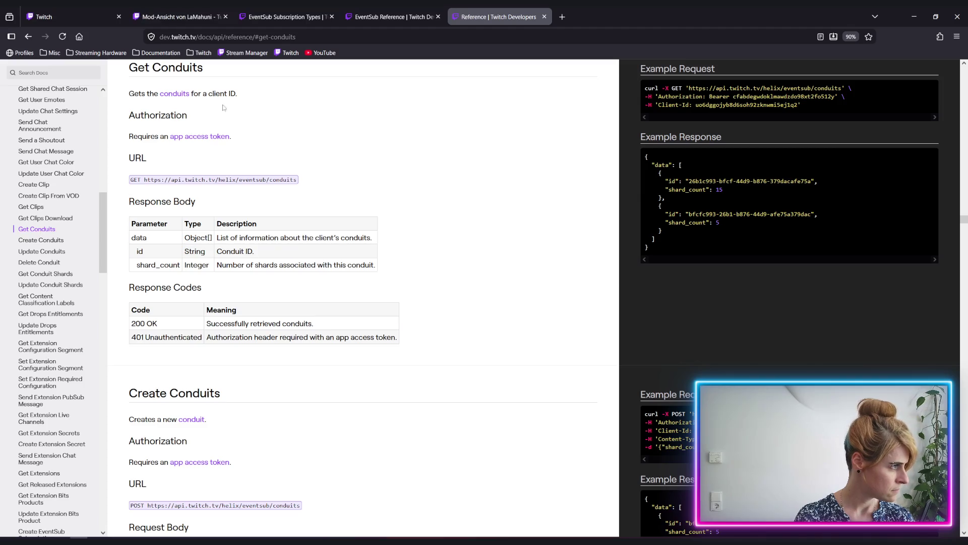
middle_click(176, 96)
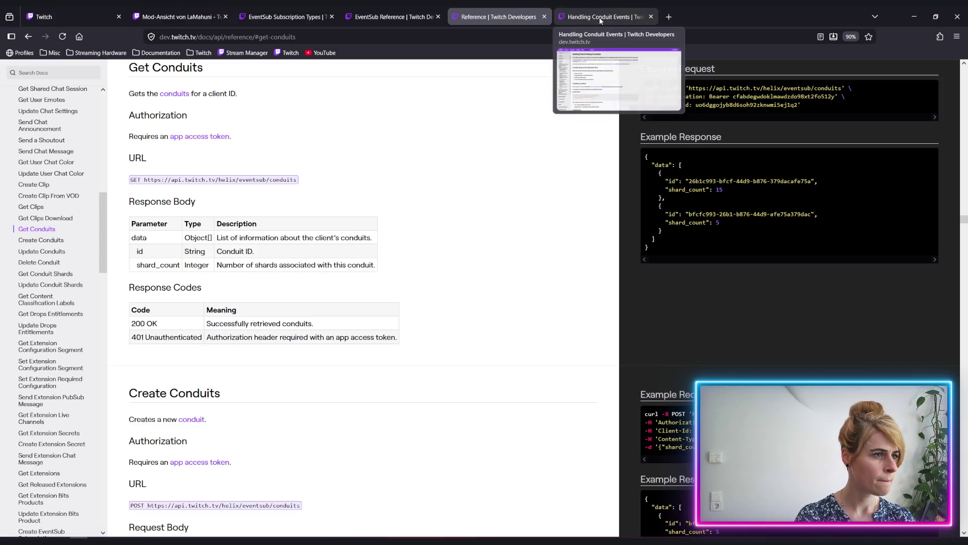
Read the Handling Conduit Events guide from conduit creation down to Assigning transports to conduits.
click(598, 17)
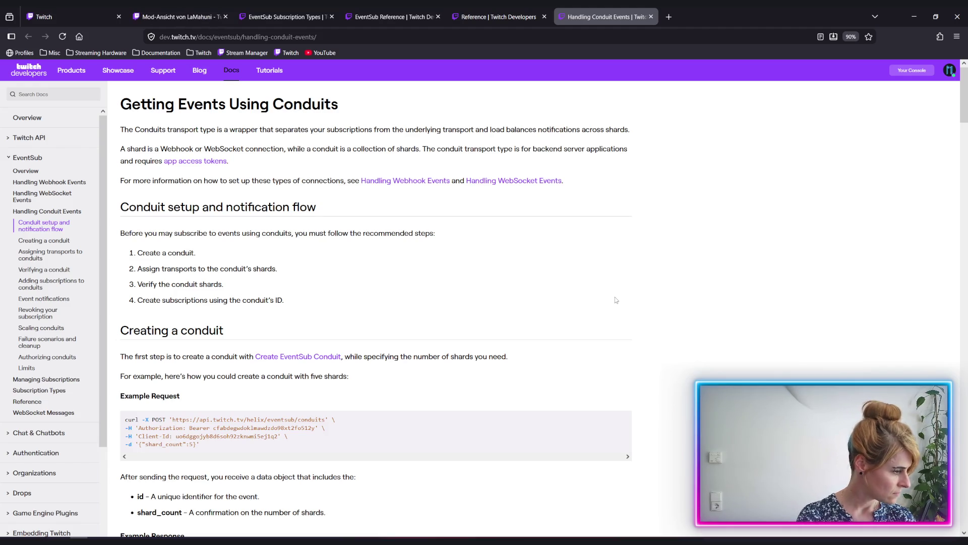
scroll(583, 338, down, 2)
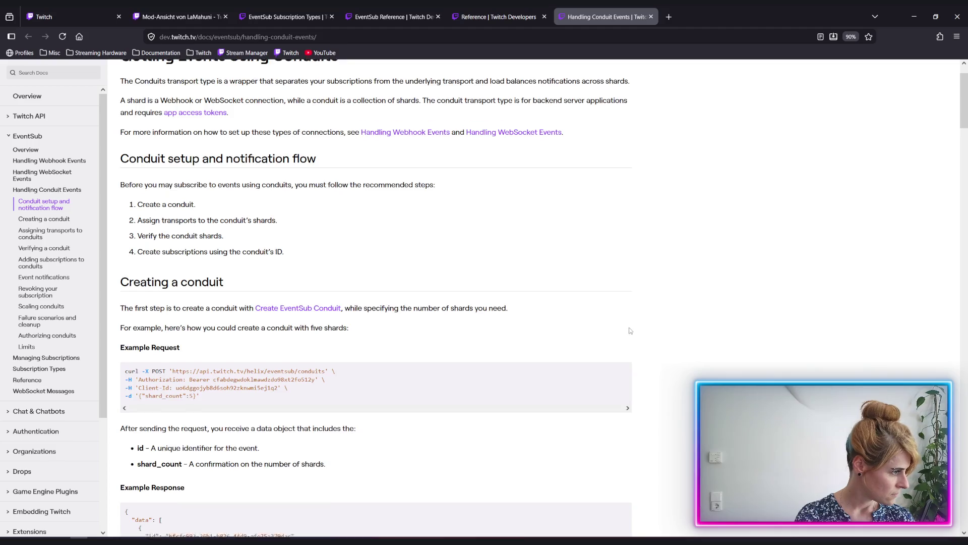
scroll(630, 330, down, 3)
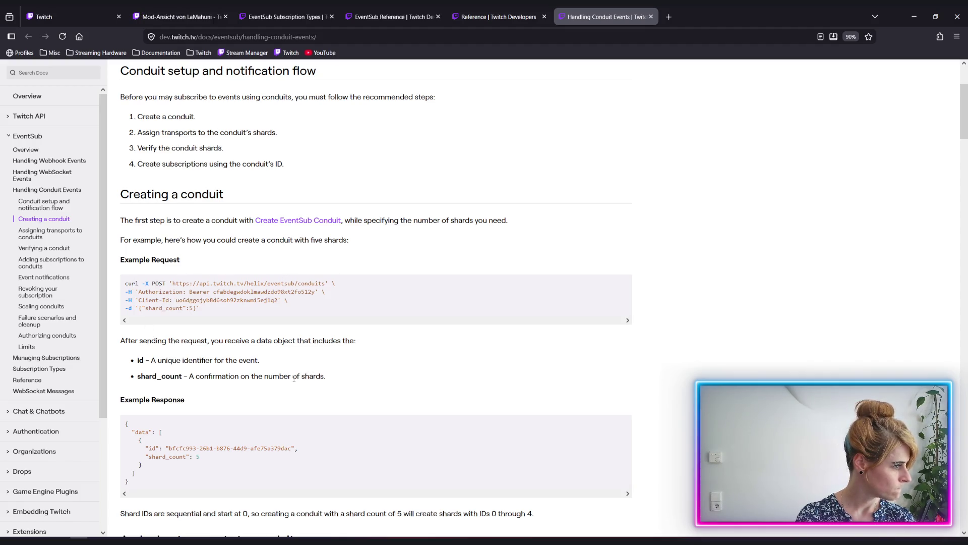
scroll(294, 378, down, 5)
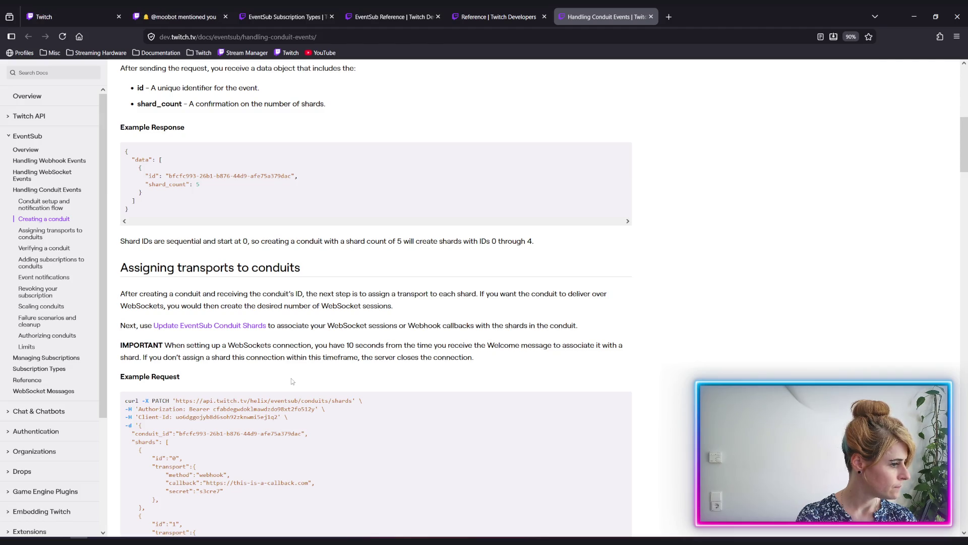
Scroll to the example PATCH request that assigns webhook transports to conduit shards.
scroll(292, 381, down, 6)
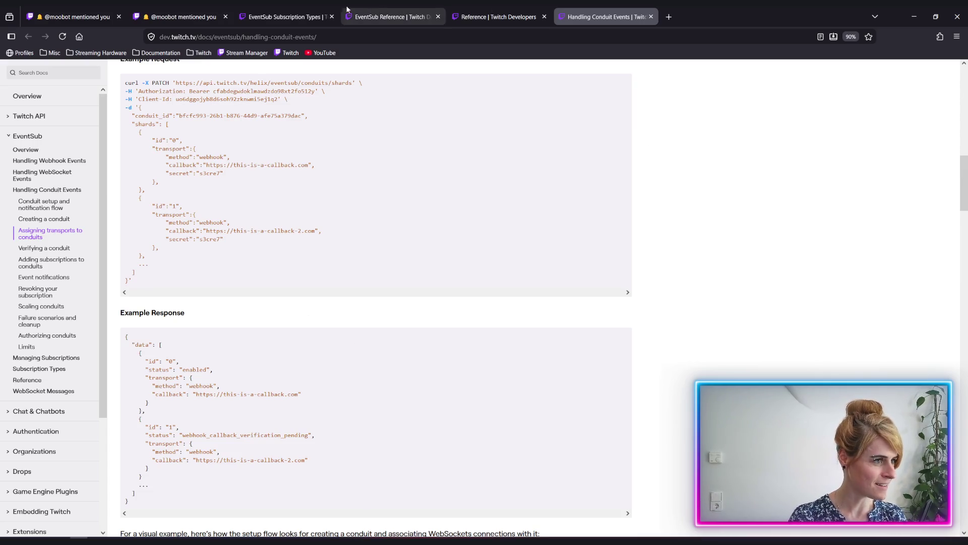
Close the Handling Conduit Events tab, scroll the Reference page and open Create EventSub Subscription.
middle_click(604, 19)
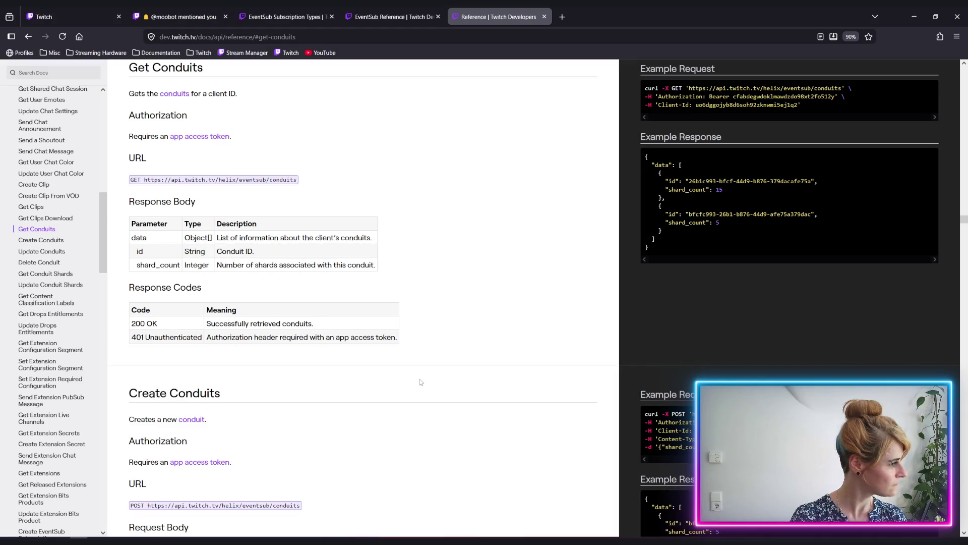
scroll(51, 236, down, 2)
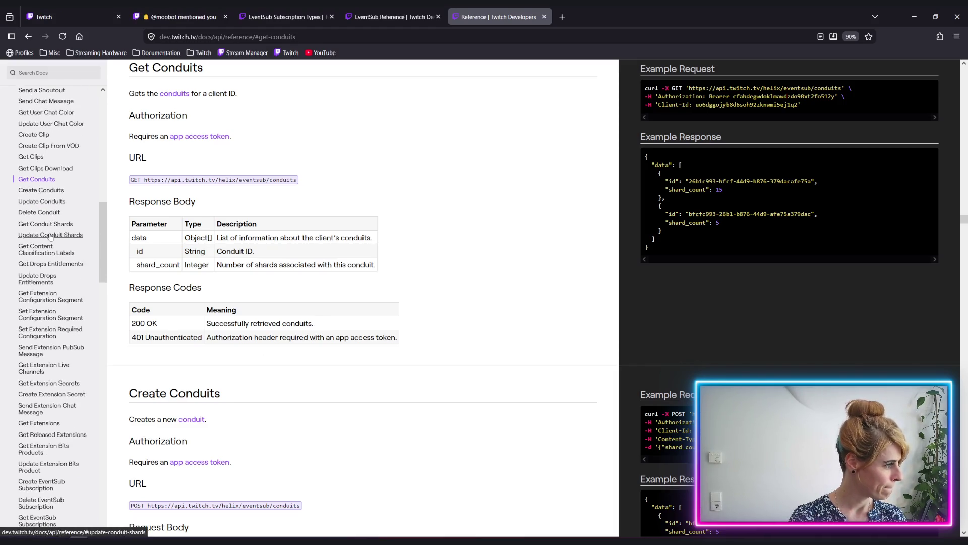
scroll(50, 236, down, 2)
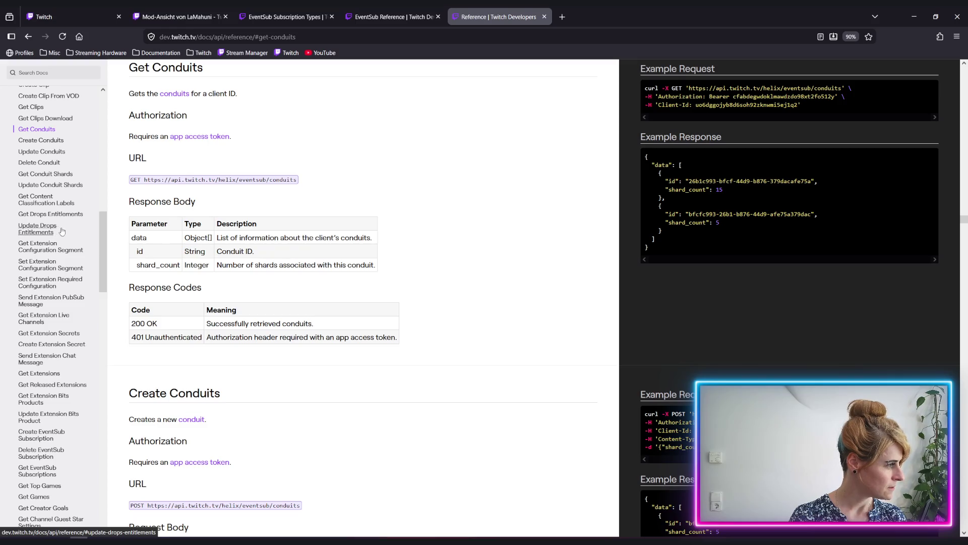
scroll(72, 229, down, 2)
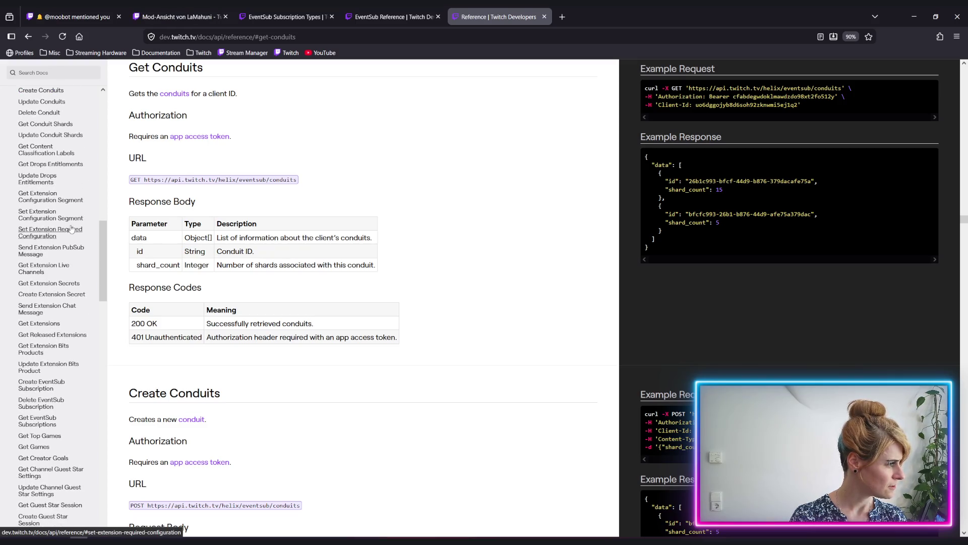
scroll(72, 229, down, 2)
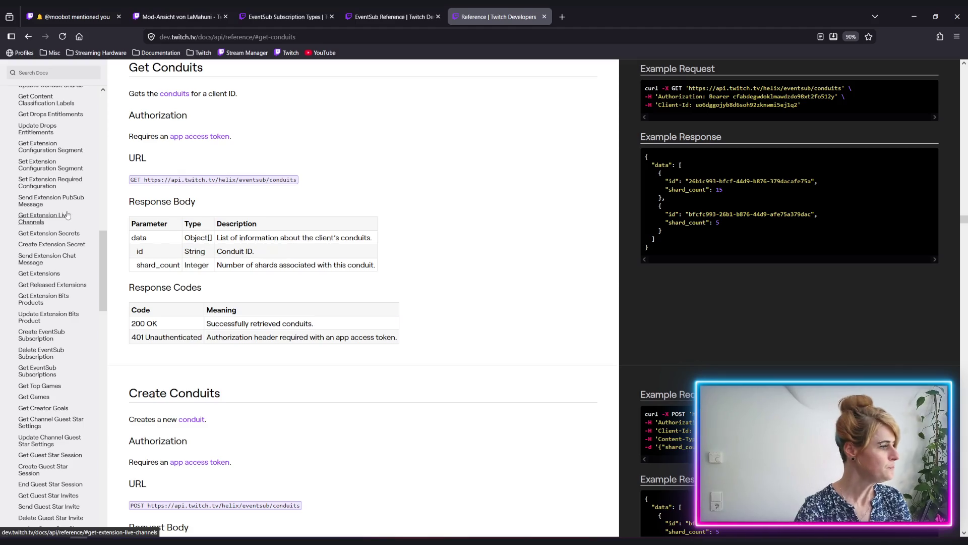
scroll(60, 234, down, 5)
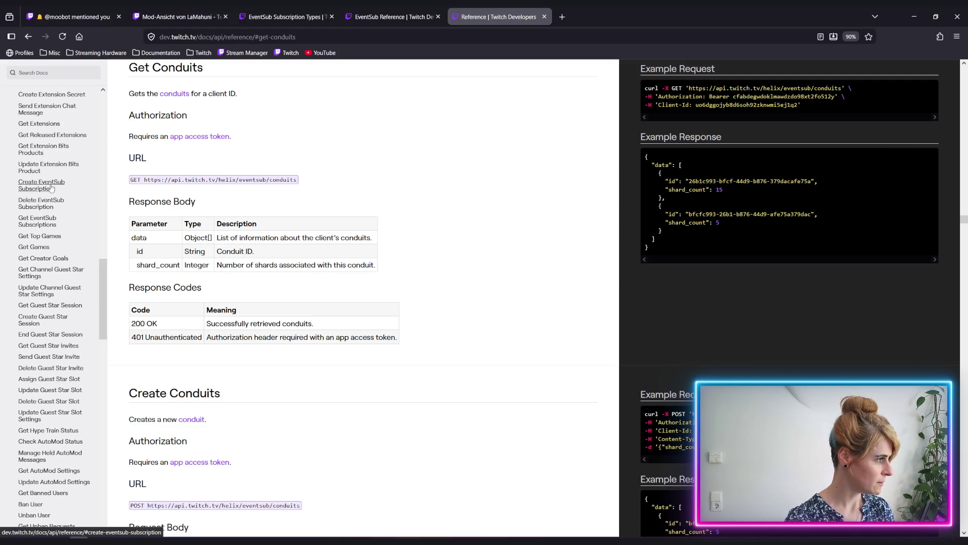
click(51, 188)
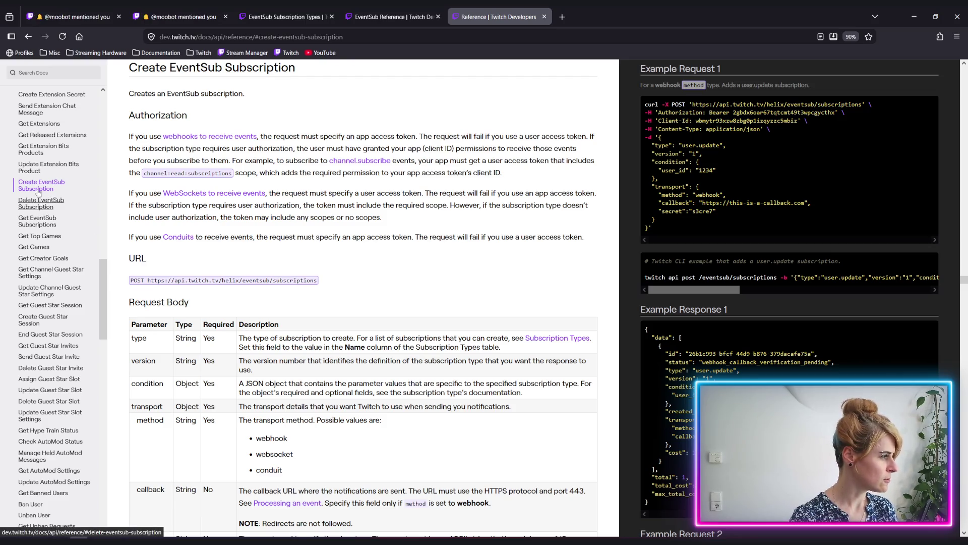
Review the Create EventSub Subscription POST URL, request body table and example webhook request.
scroll(43, 184, down, 2)
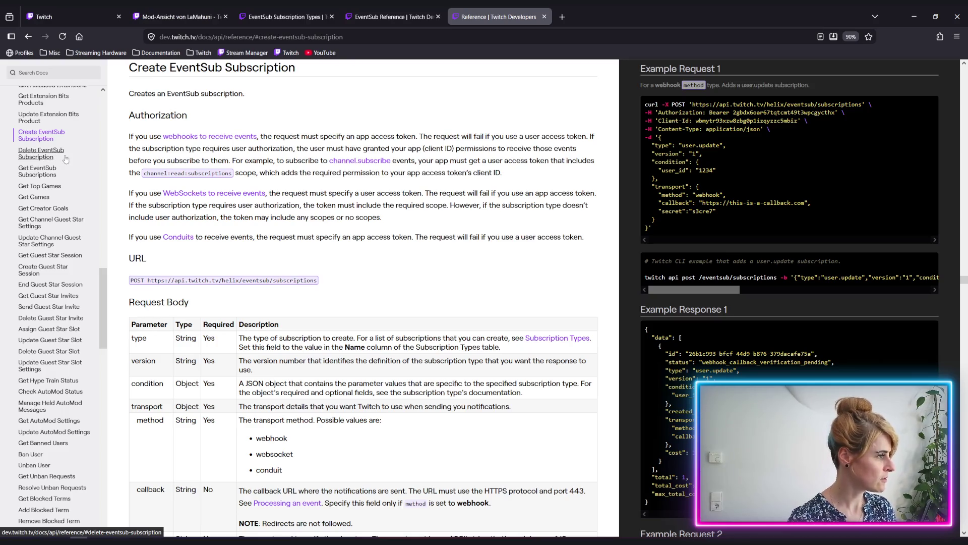
Open Get Top Games and review its first/after/before parameters and response fields.
click(48, 186)
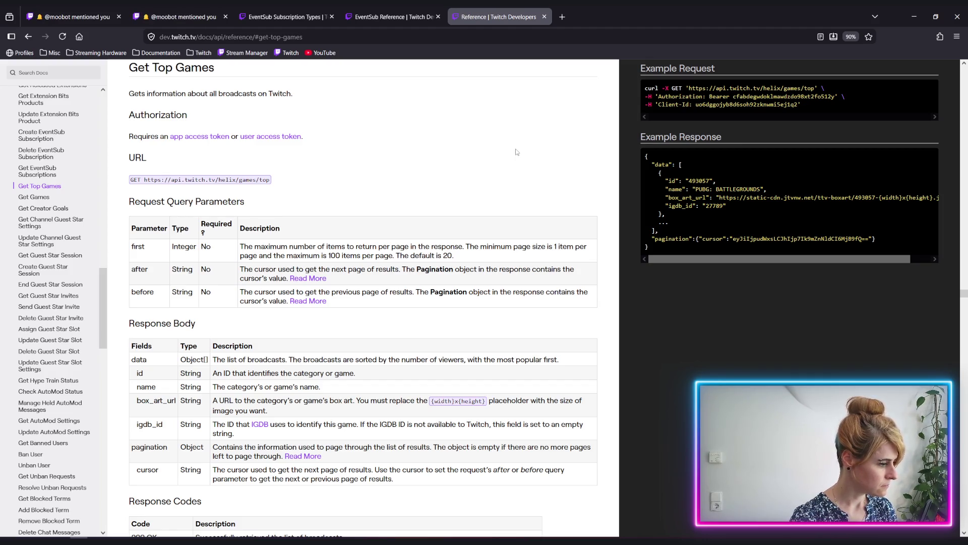
scroll(516, 152, down, 2)
scroll(516, 152, up, 2)
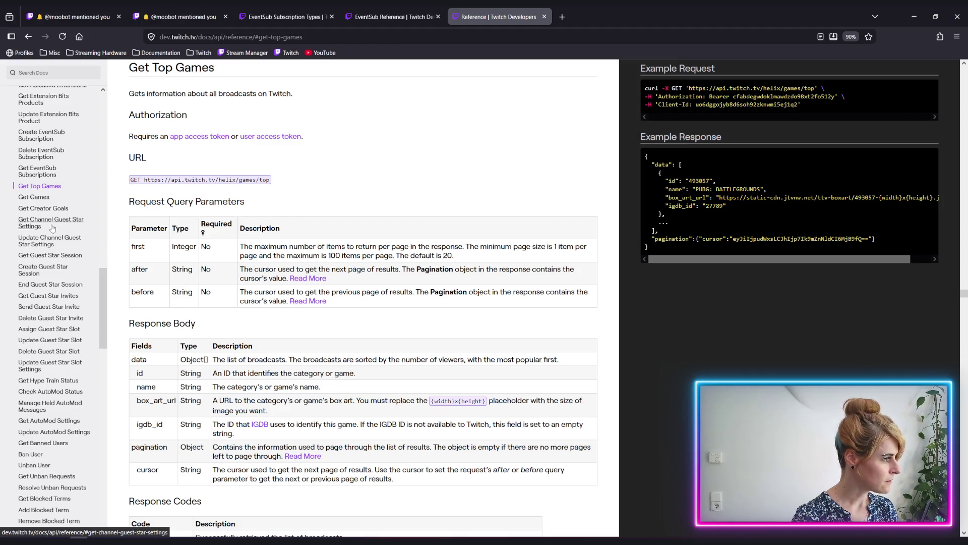
scroll(52, 228, down, 2)
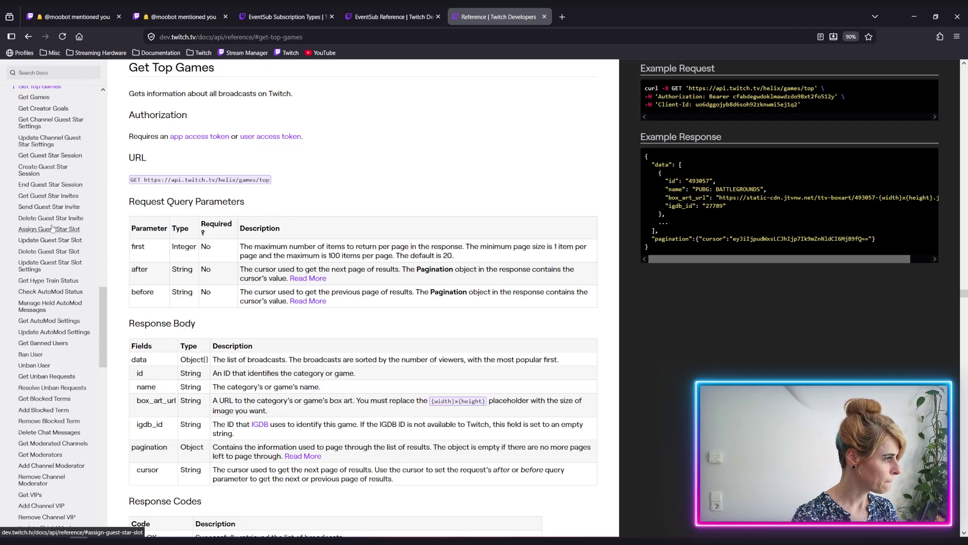
scroll(60, 247, down, 2)
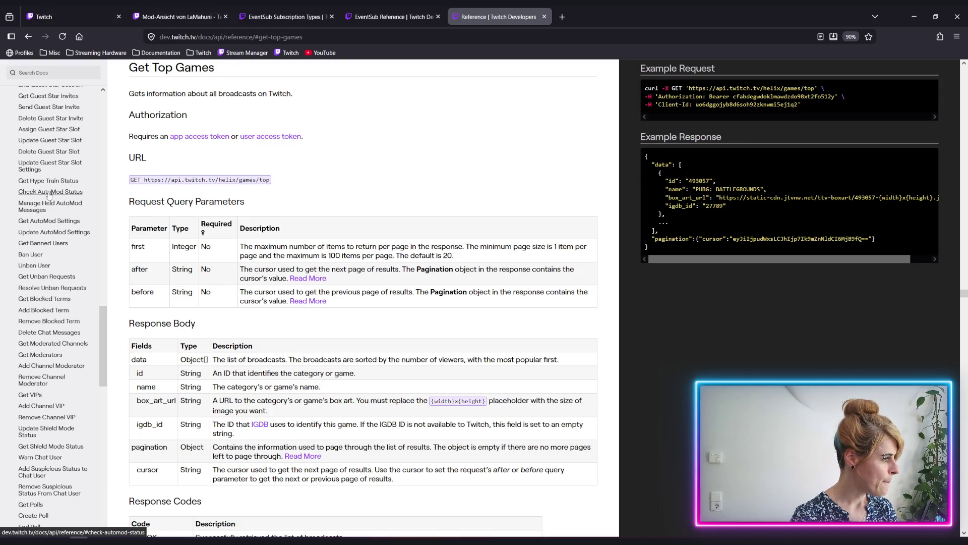
scroll(48, 194, down, 1)
scroll(48, 194, down, 2)
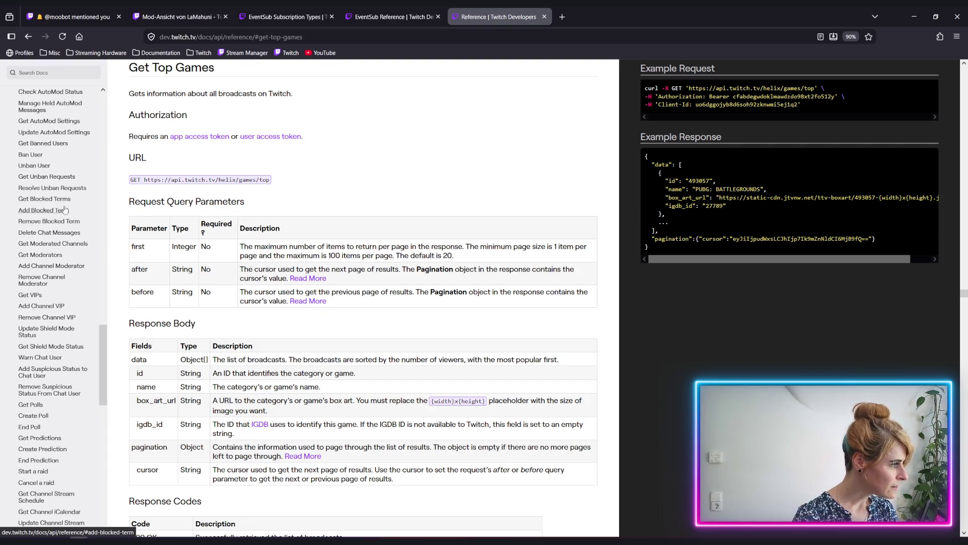
Scroll the reference sidebar list looking for other endpoints.
scroll(48, 199, down, 2)
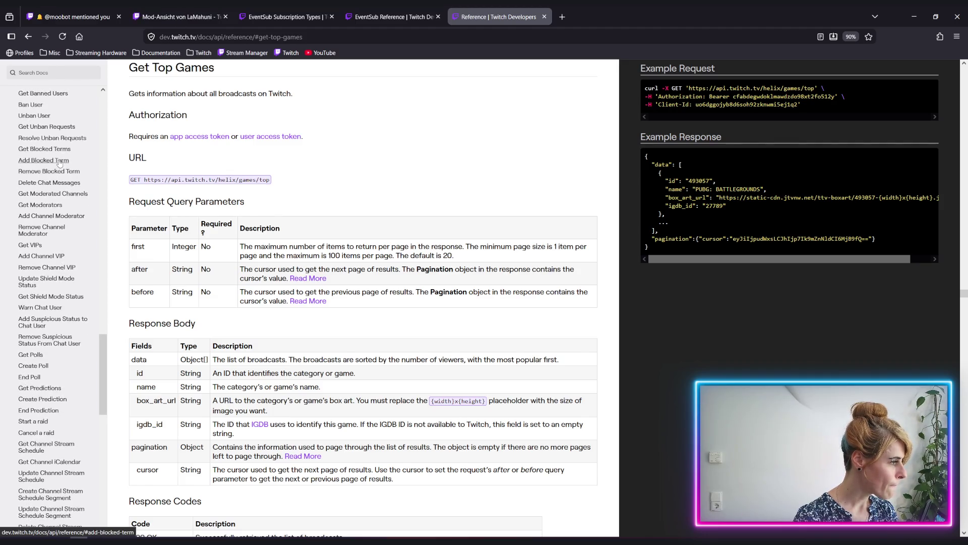
scroll(63, 193, down, 4)
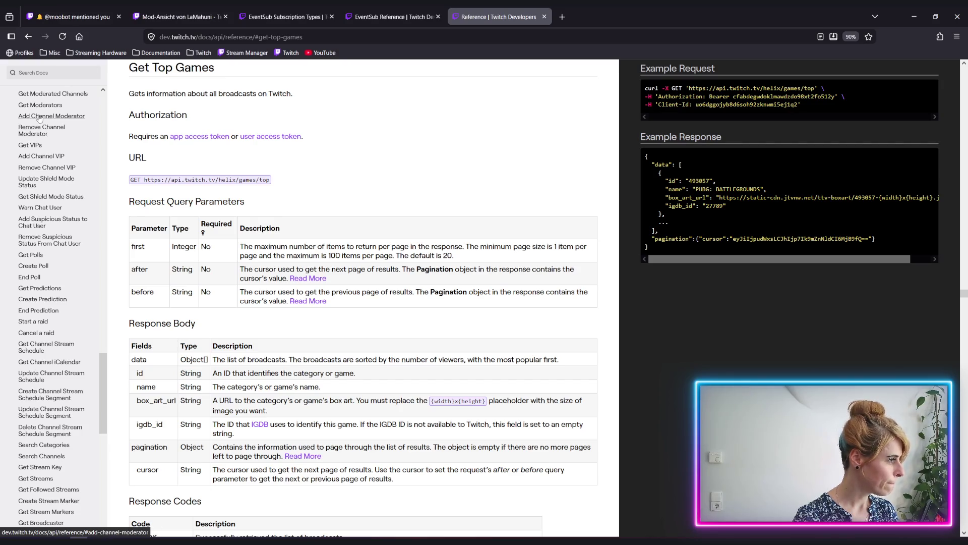
scroll(61, 161, down, 4)
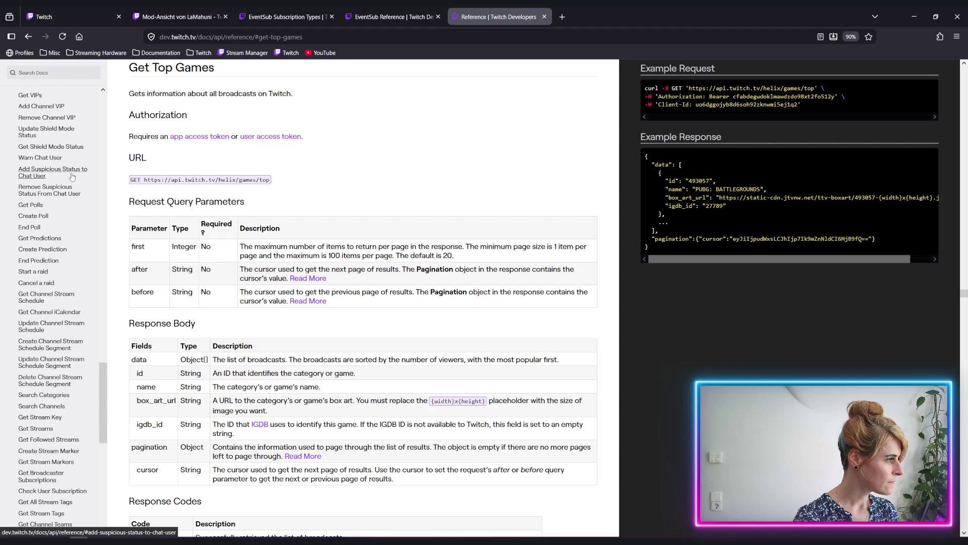
scroll(70, 174, up, 1)
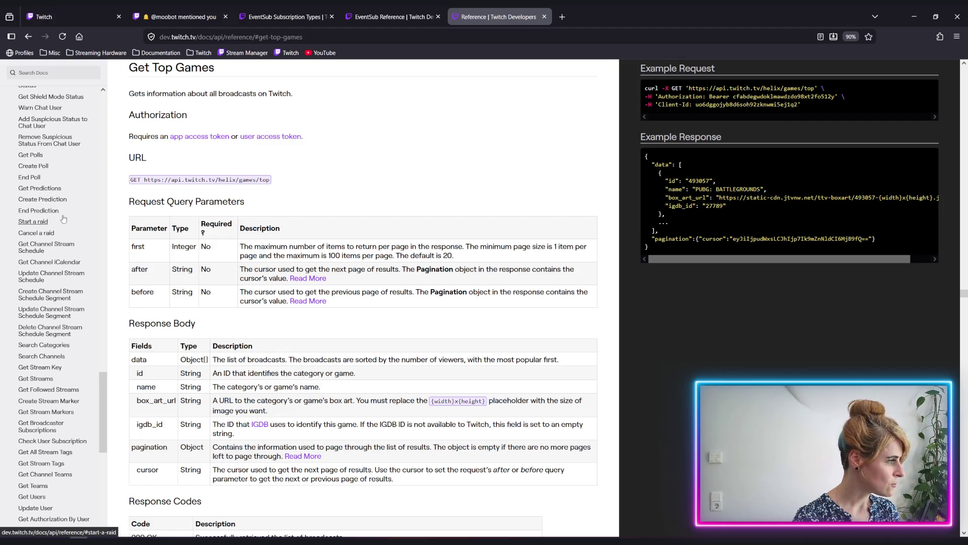
scroll(58, 250, down, 4)
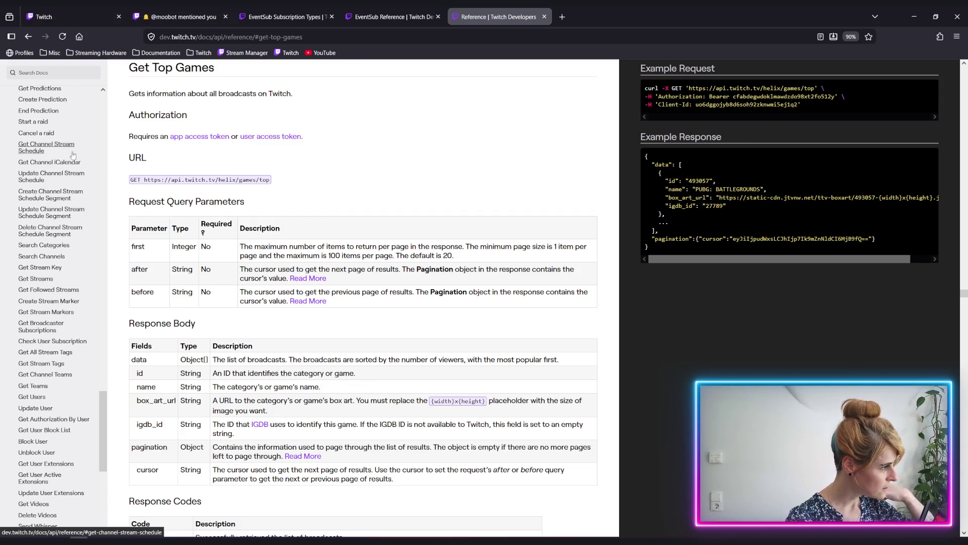
scroll(49, 199, down, 2)
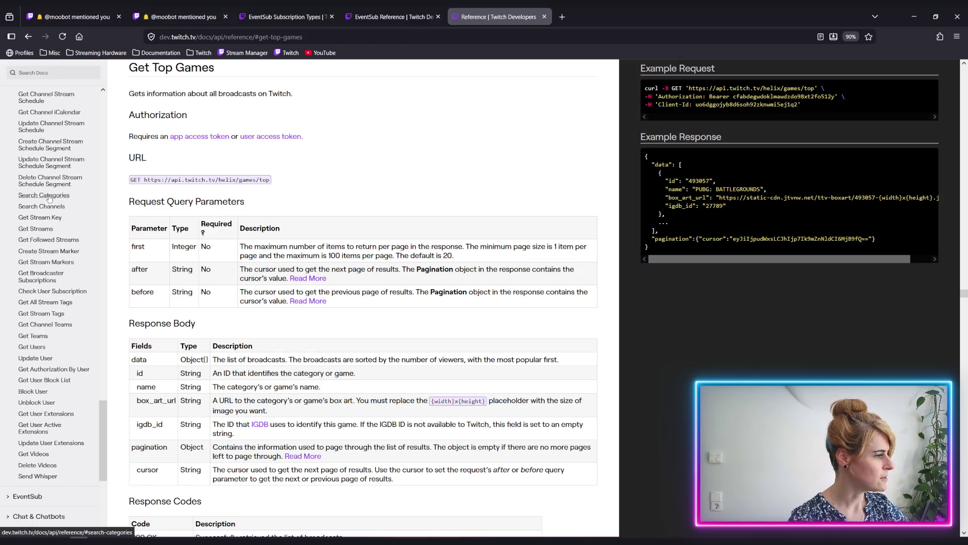
Read the Search Categories reference, then return to Unity's Poll scene.
click(49, 198)
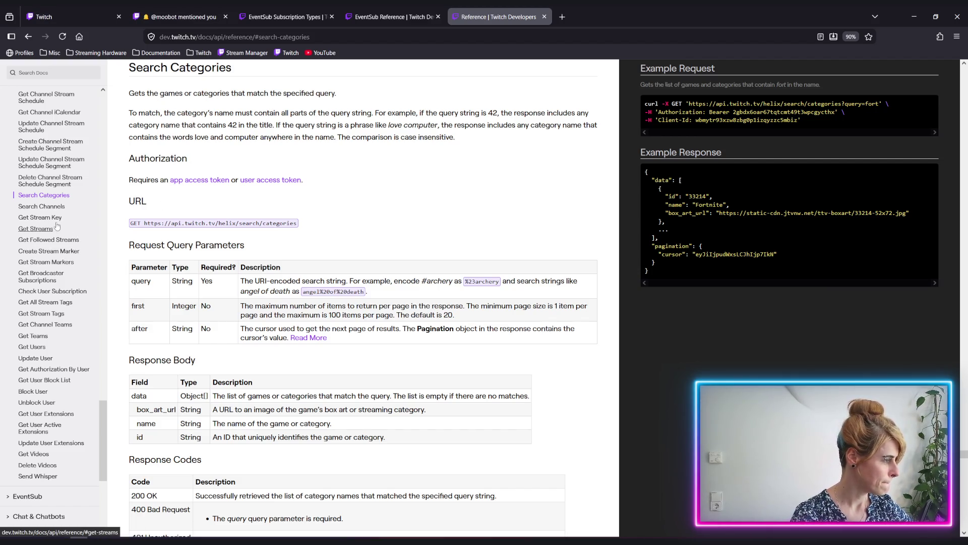
scroll(57, 229, down, 2)
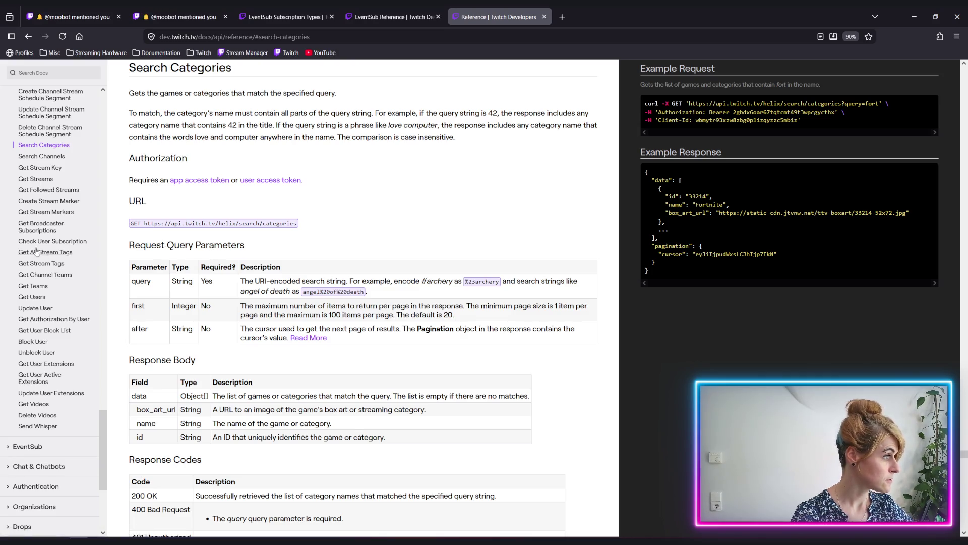
scroll(36, 252, down, 4)
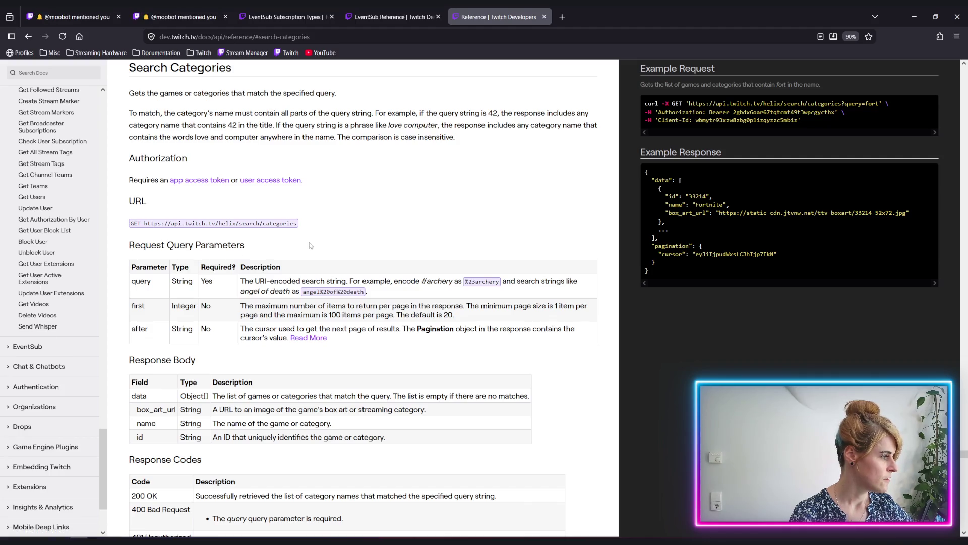
scroll(61, 220, up, 6)
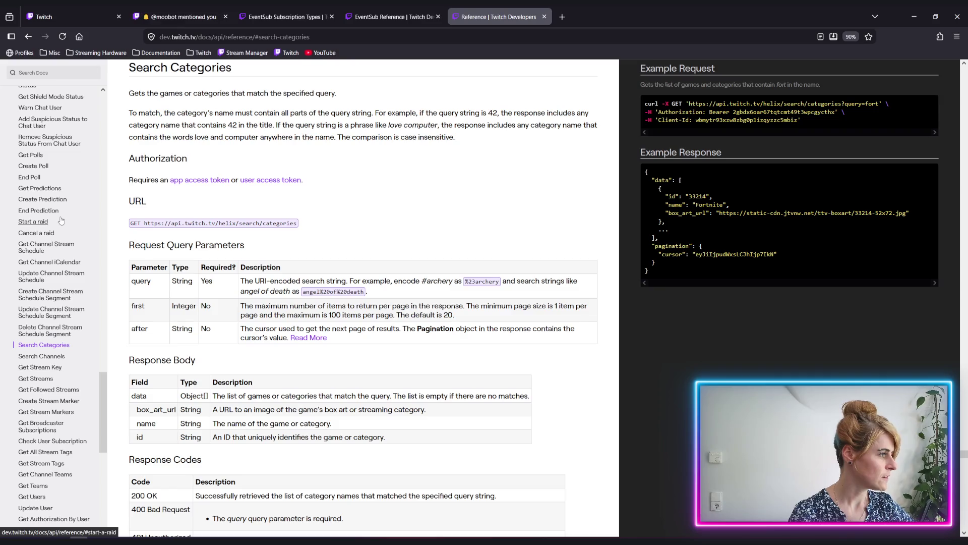
scroll(61, 220, up, 7)
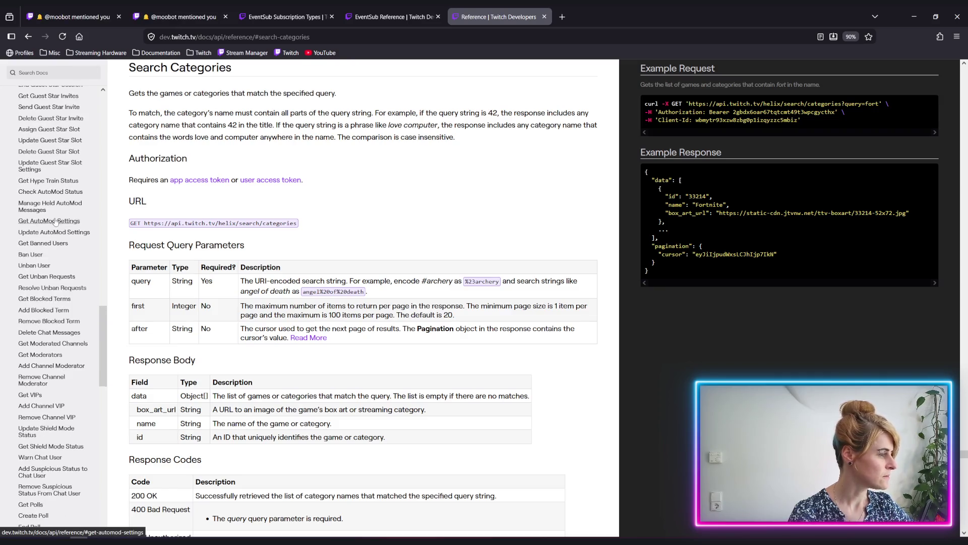
scroll(56, 222, up, 3)
key(alt+Tab)
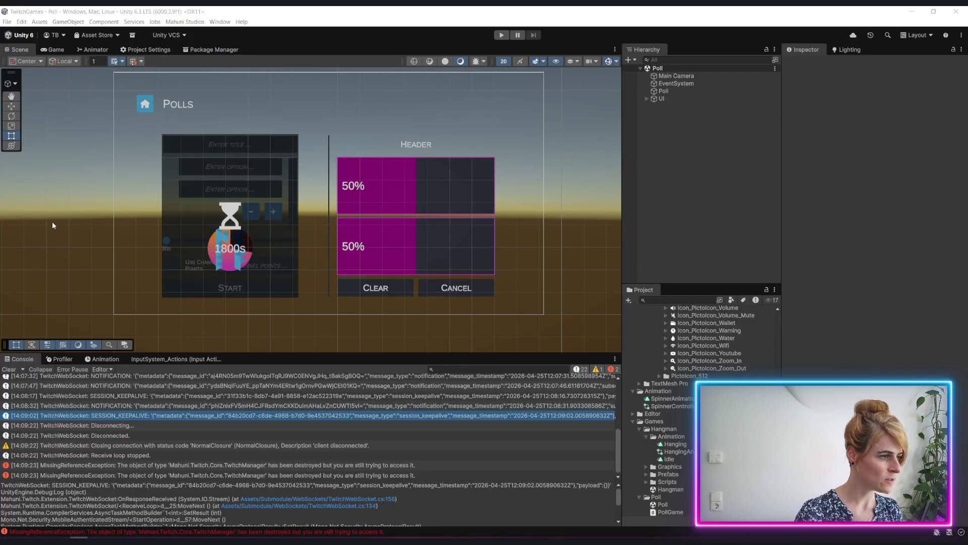
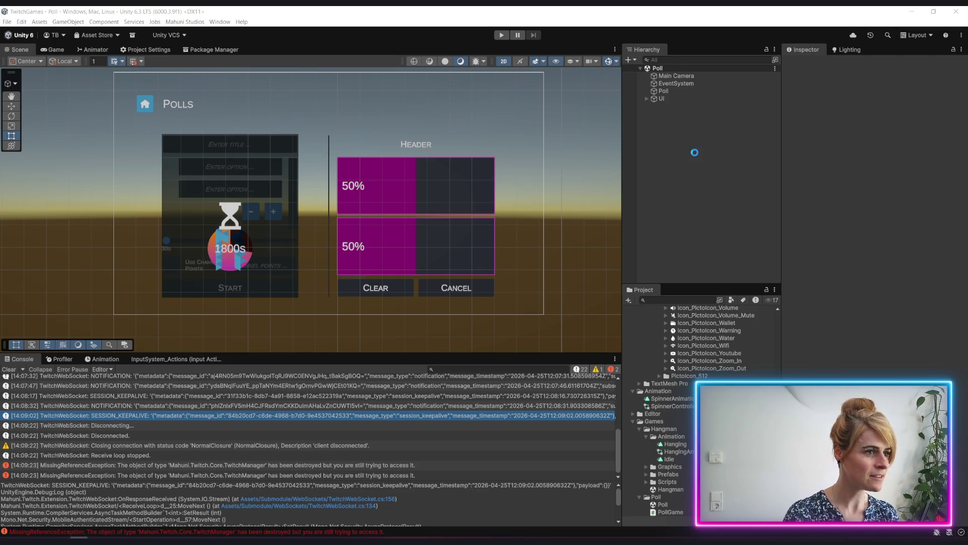
Collapse the 3rdParty and Animation folders at the top of the Assets tree.
scroll(726, 403, up, 10)
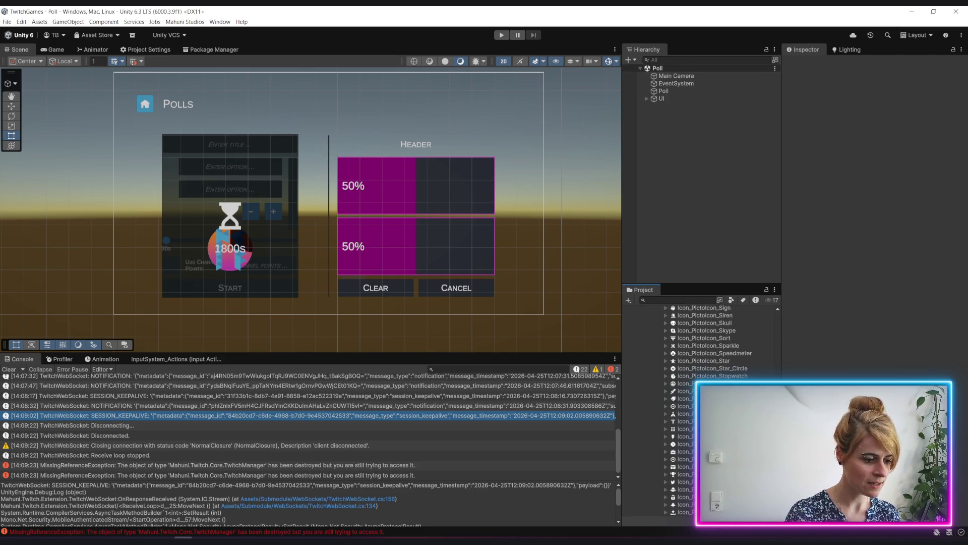
scroll(769, 314, up, 15)
click(633, 317)
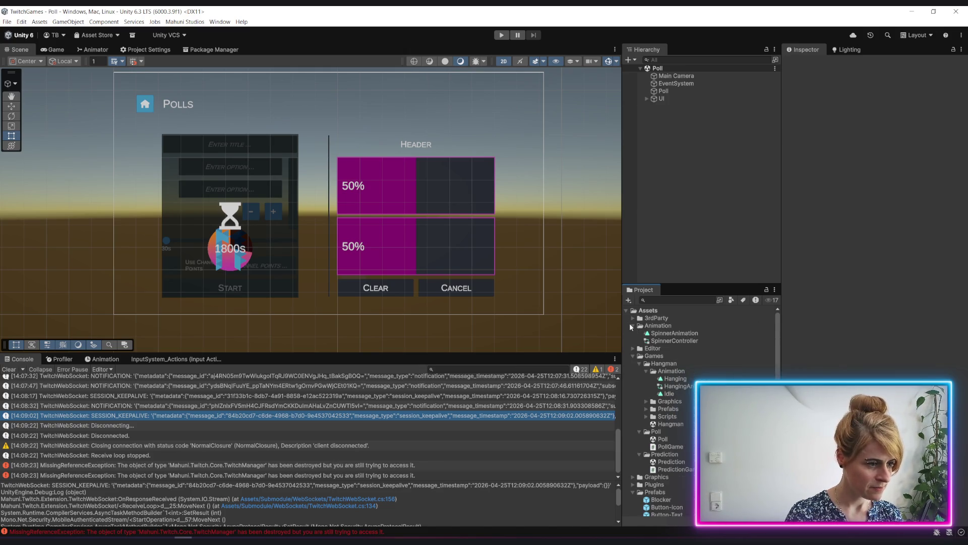
click(630, 325)
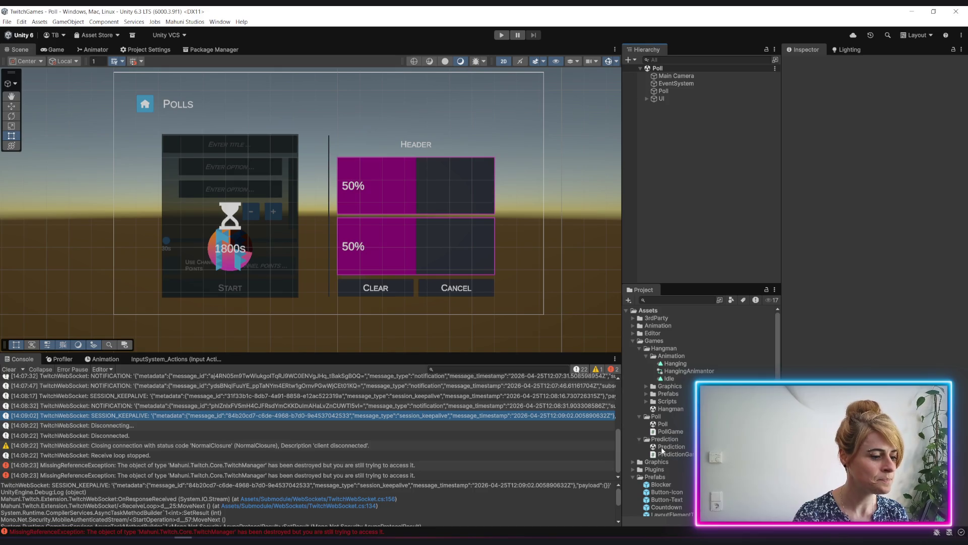
Open the 2 - Home scene from Assets/Scenes, centre its menu tiles, then switch to the Twitch docs.
scroll(662, 451, down, 5)
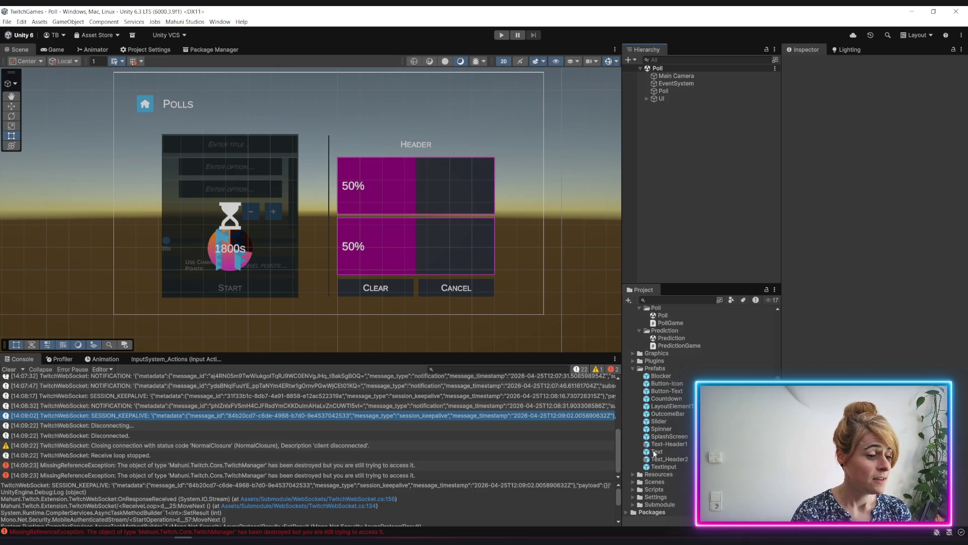
click(632, 483)
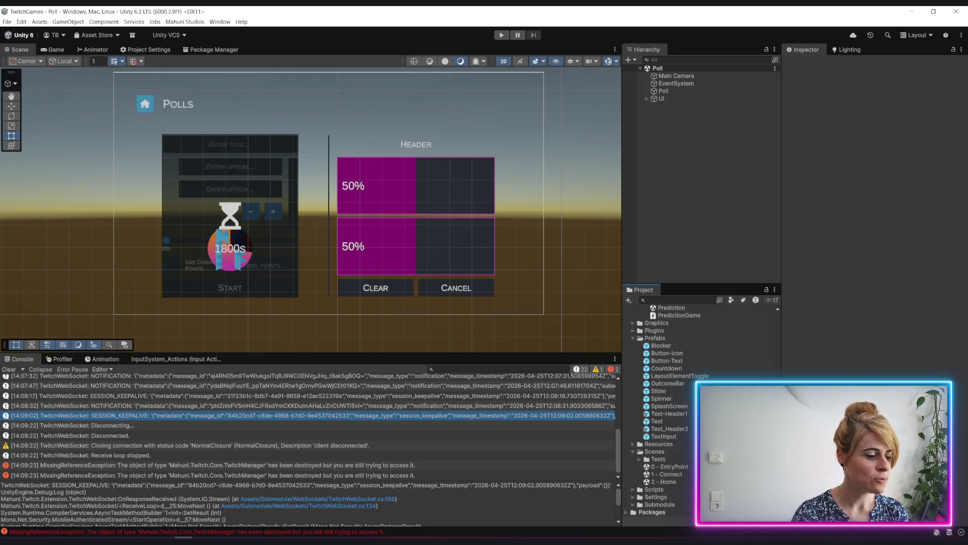
double_click(667, 482)
scroll(220, 190, up, 1)
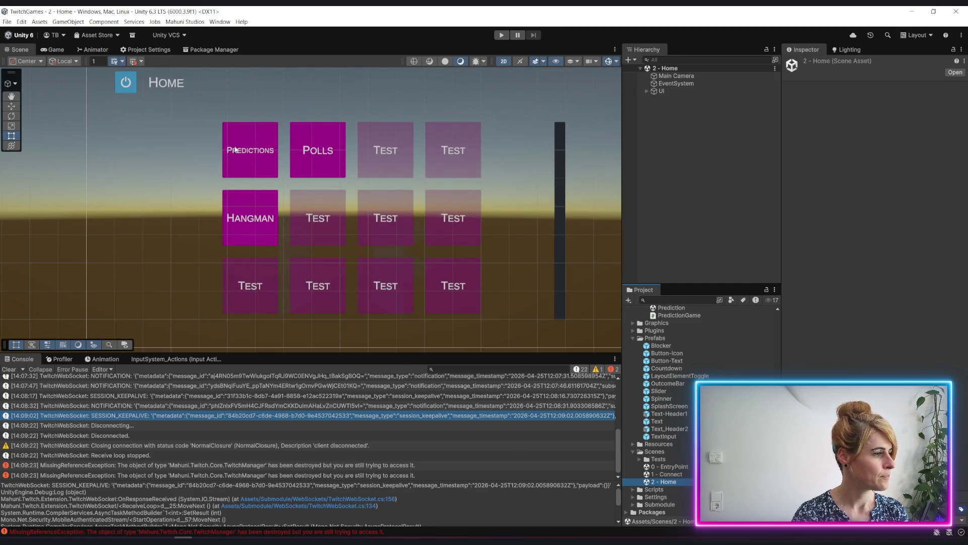
scroll(310, 172, down, 3)
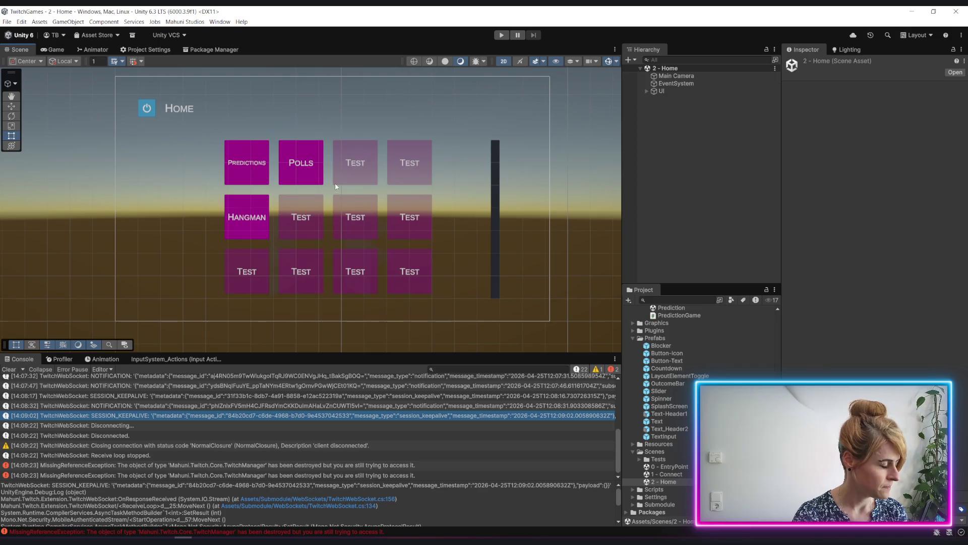
drag(334, 185, 318, 185)
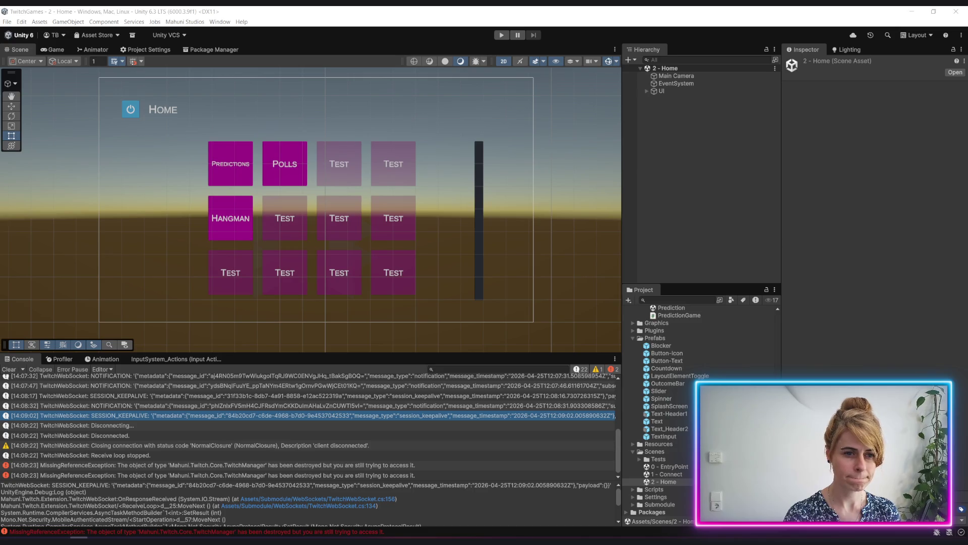
key(alt+Tab)
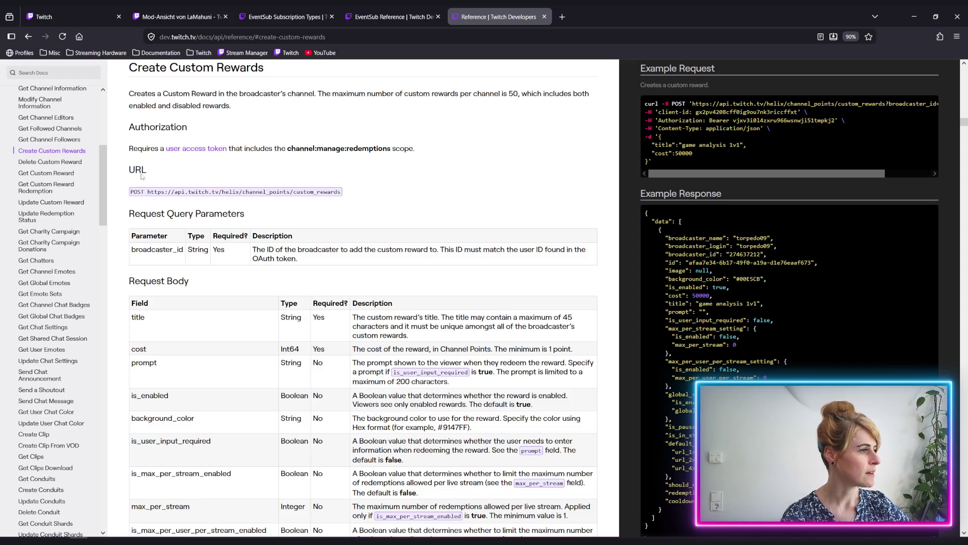
Highlight the words 'Custom Rewards' in the Create Custom Rewards page title.
drag(169, 68, 264, 71)
click(172, 70)
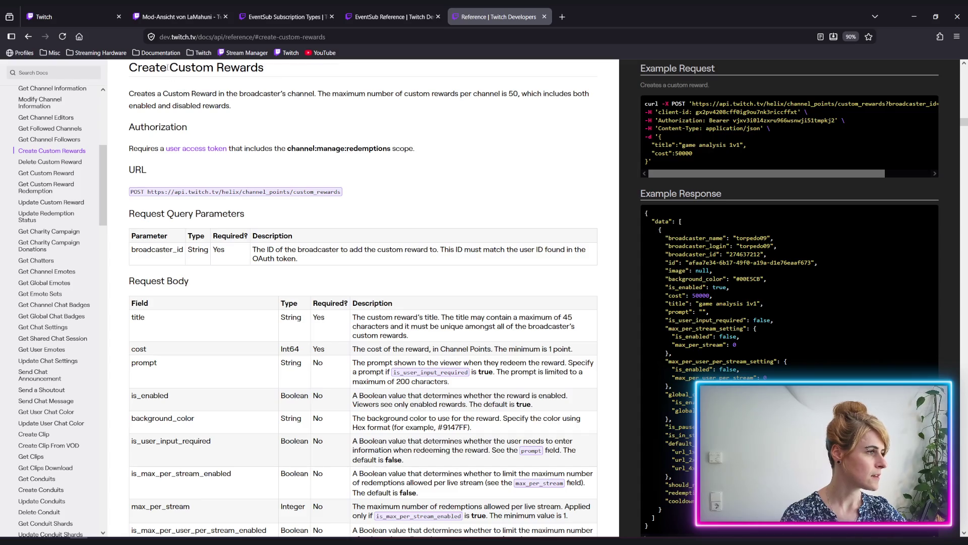
drag(169, 68, 268, 74)
click(267, 74)
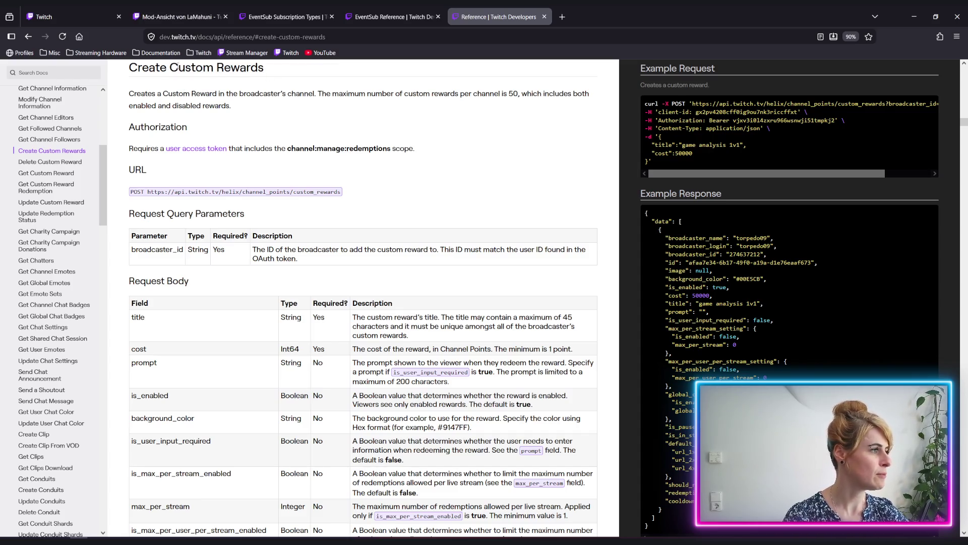
drag(176, 67, 263, 79)
click(263, 78)
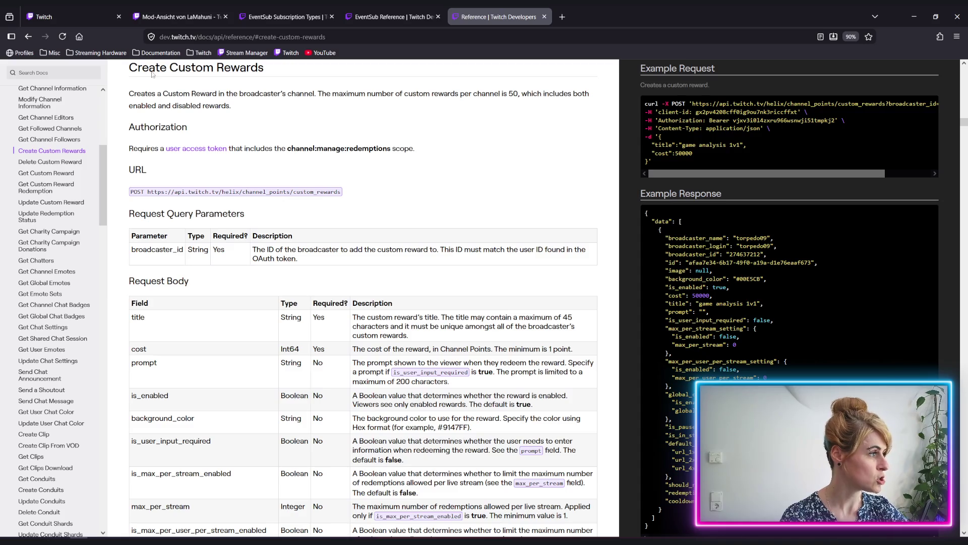
Open the Get Custom Reward reference and highlight its description sentence.
click(64, 163)
click(55, 174)
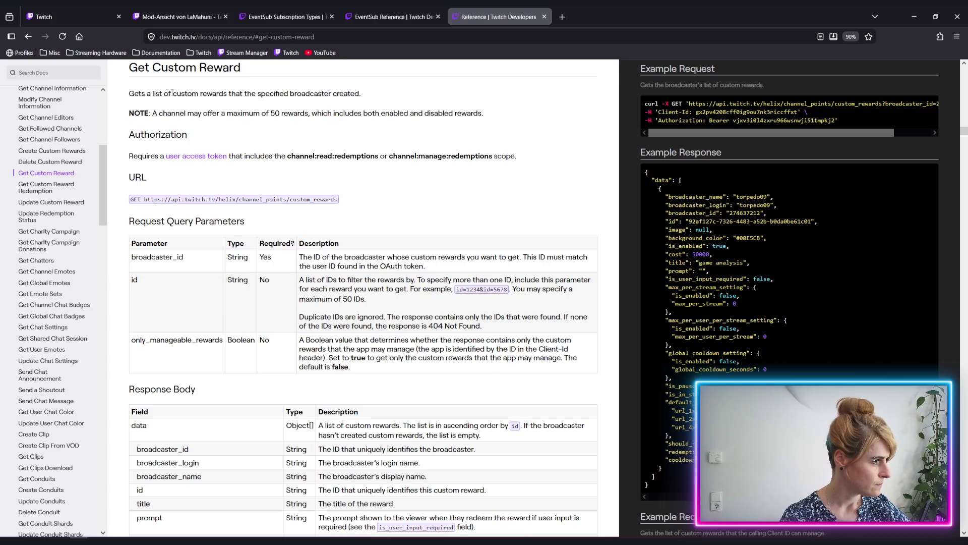
drag(129, 93, 365, 98)
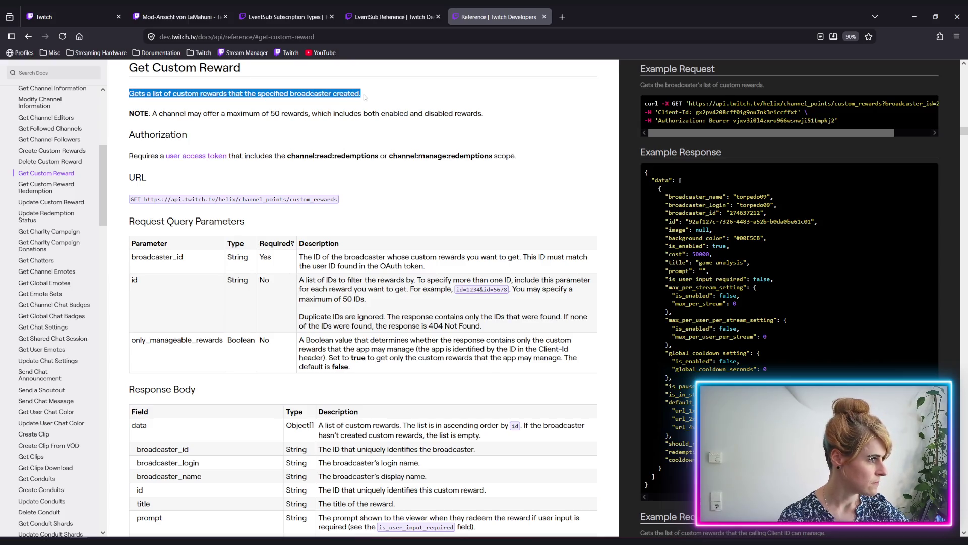
click(318, 92)
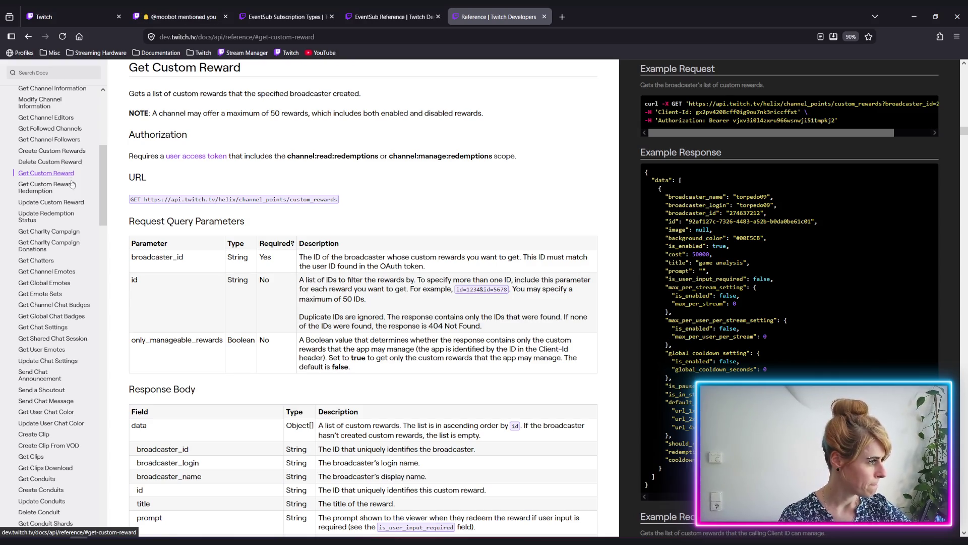
Browse Get Custom Reward Redemption, then review Update Custom Reward's request body fields.
click(35, 190)
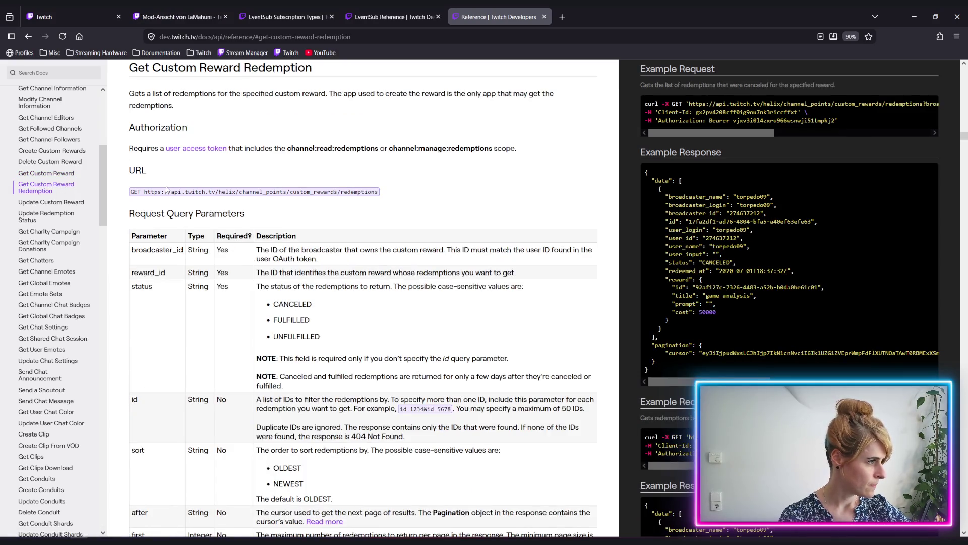
click(51, 204)
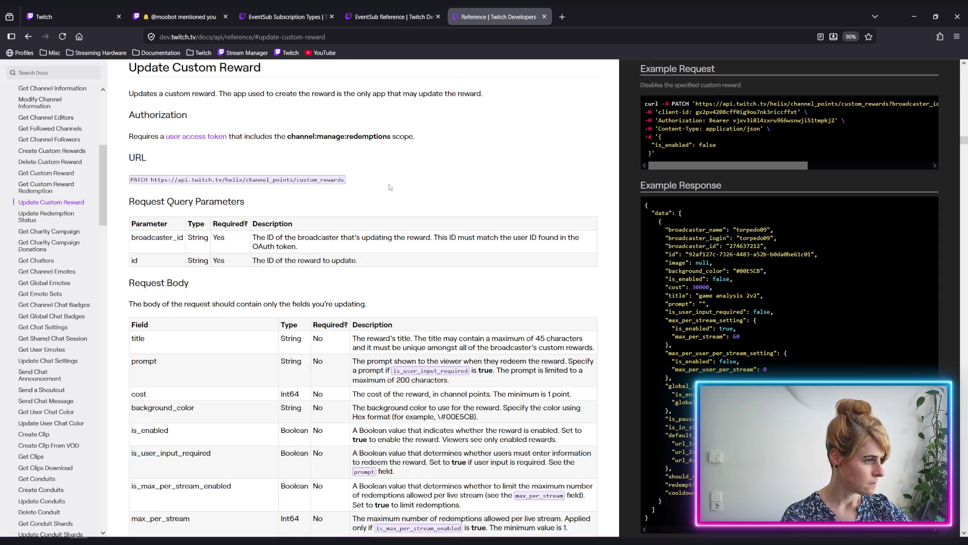
scroll(483, 208, down, 3)
scroll(484, 208, down, 4)
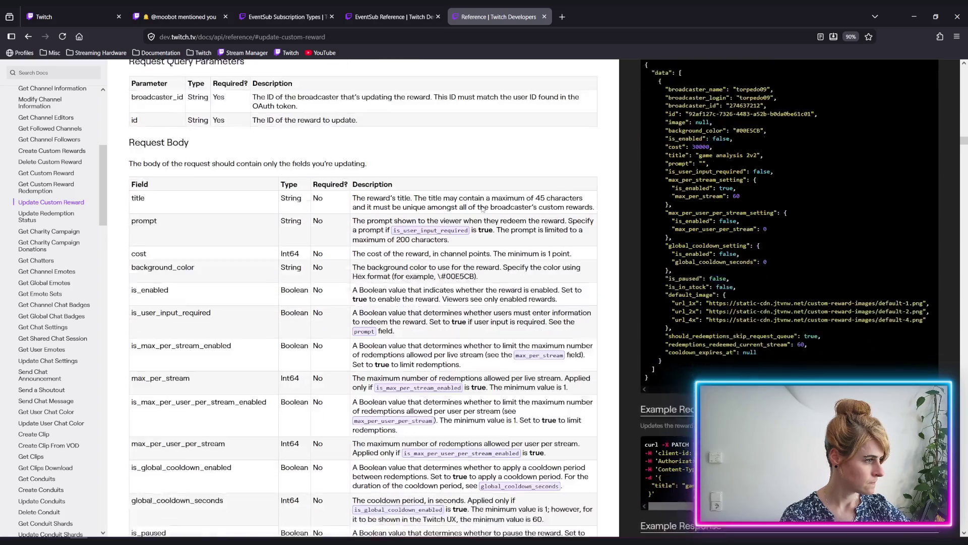
scroll(484, 208, up, 5)
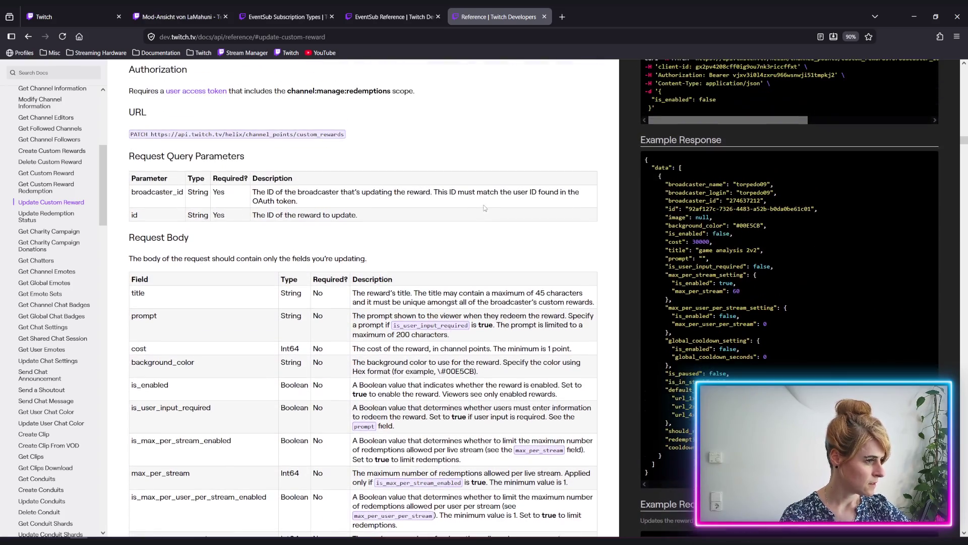
scroll(483, 204, up, 3)
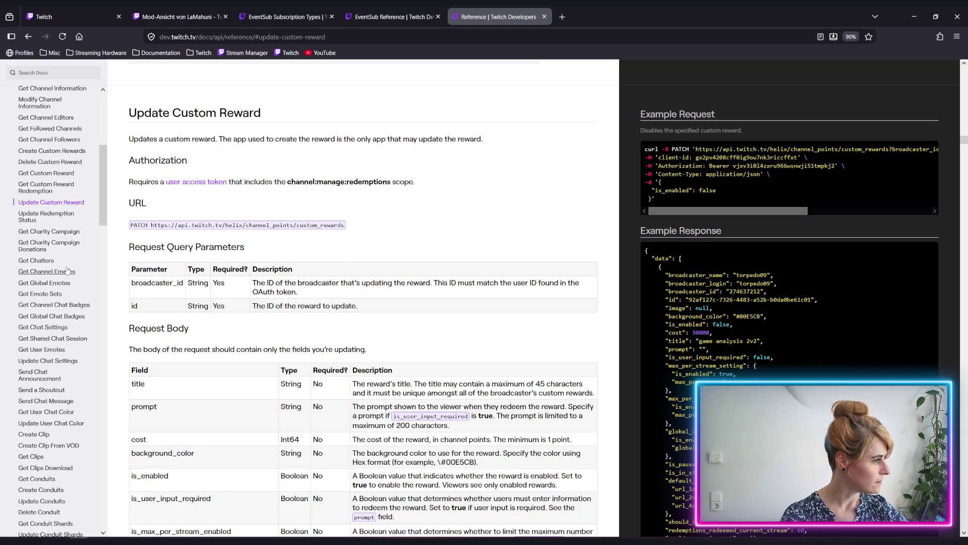
click(27, 221)
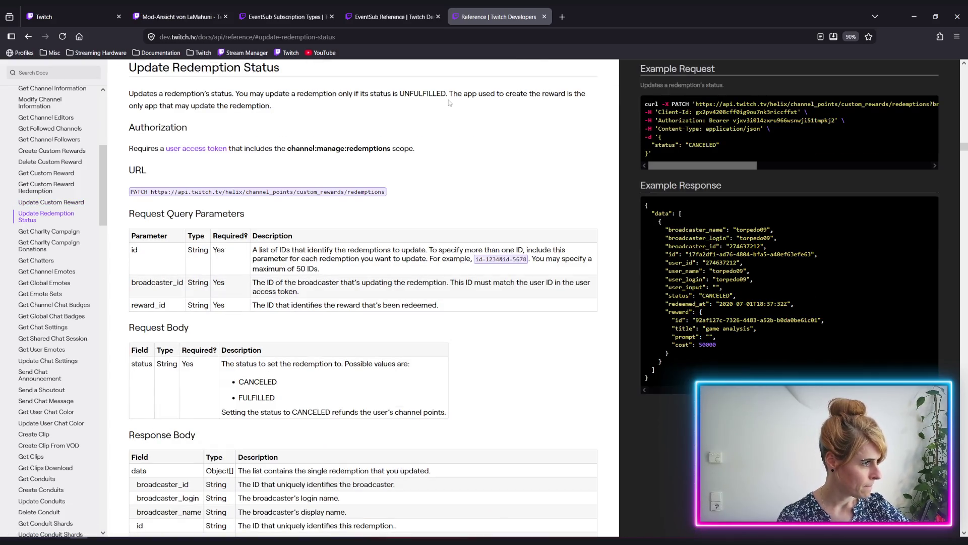
Highlight the rule that only UNFULFILLED redemptions can be updated, noting the word FULFILLED.
drag(234, 93, 448, 94)
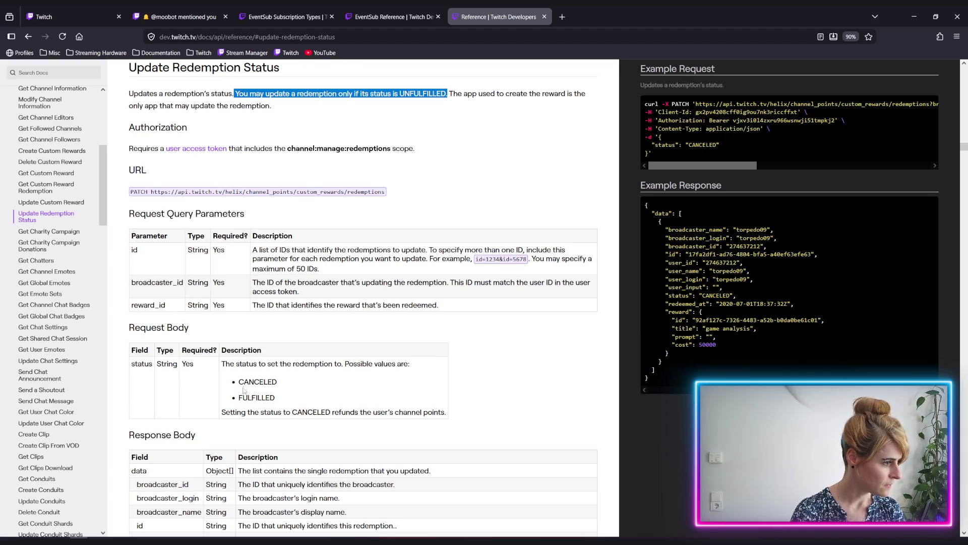
double_click(272, 398)
click(272, 398)
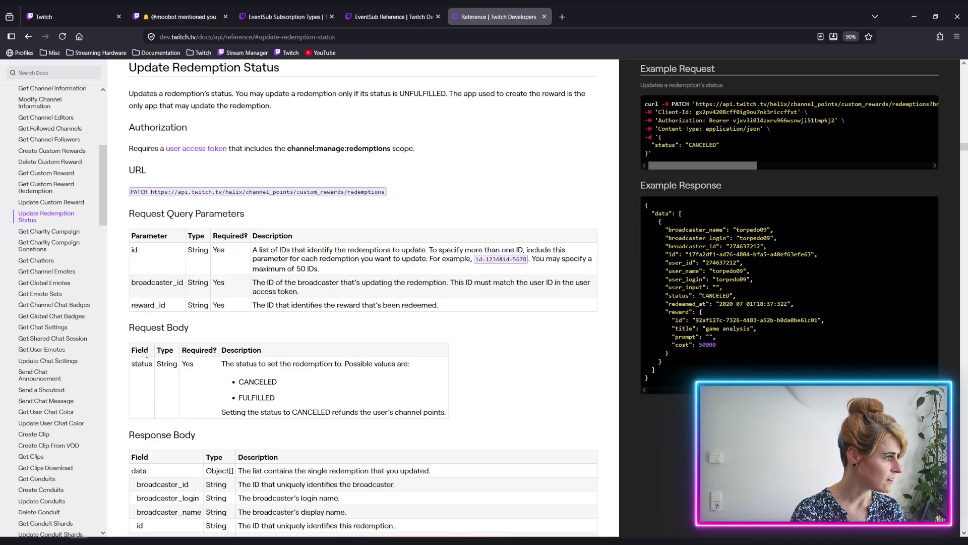
Return to the Create Custom Rewards reference, then switch back to the Unity editor.
scroll(93, 265, up, 1)
scroll(94, 265, up, 2)
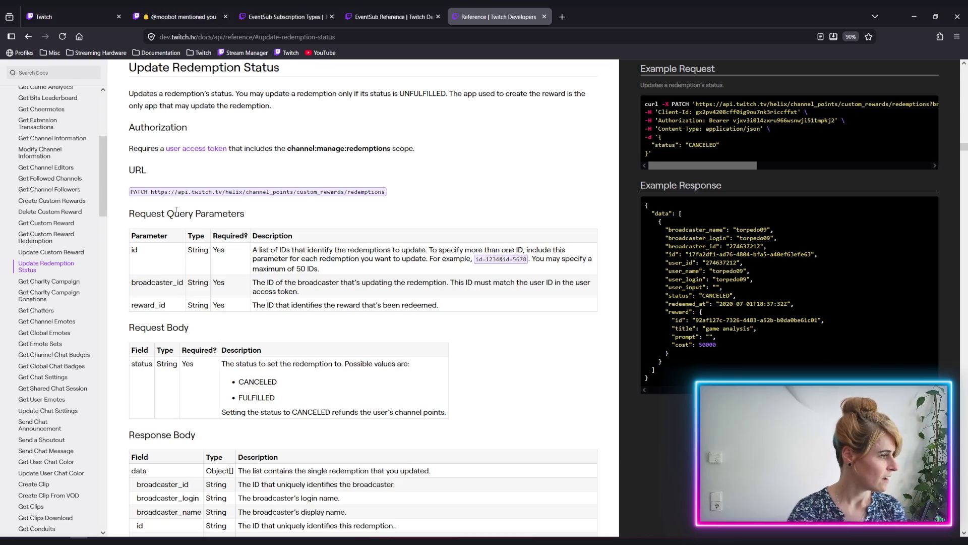
click(51, 200)
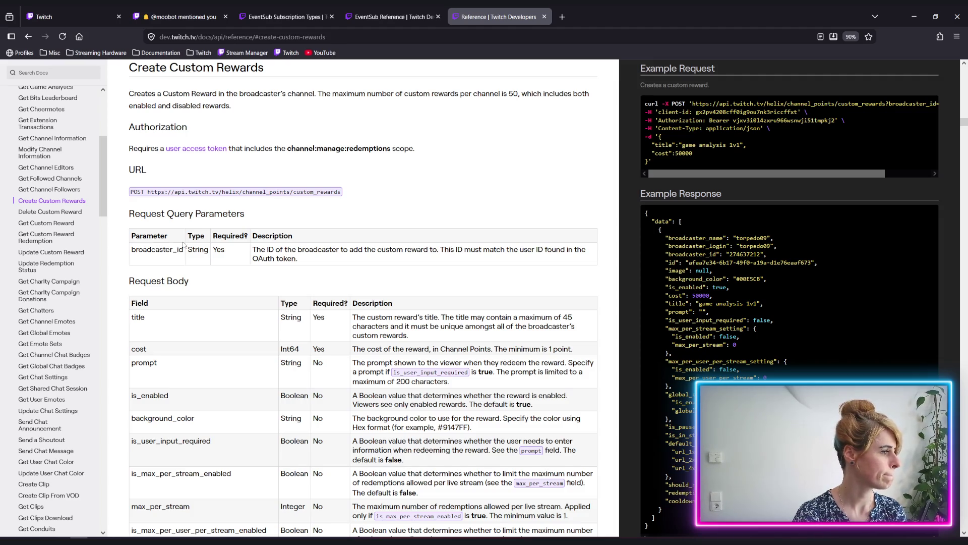
key(alt+Tab)
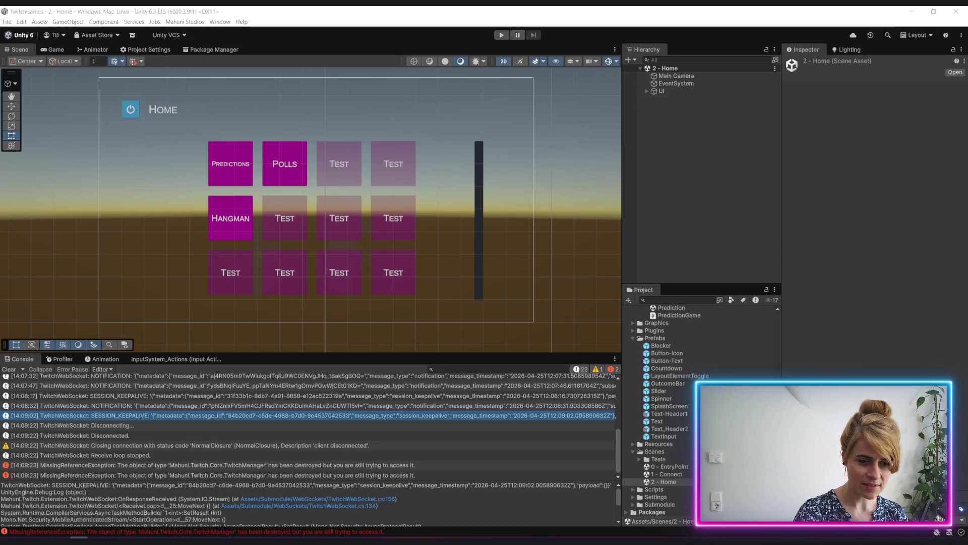
Expand the Hierarchy down to Row (1) and select and frame Button_Test (1).
click(292, 455)
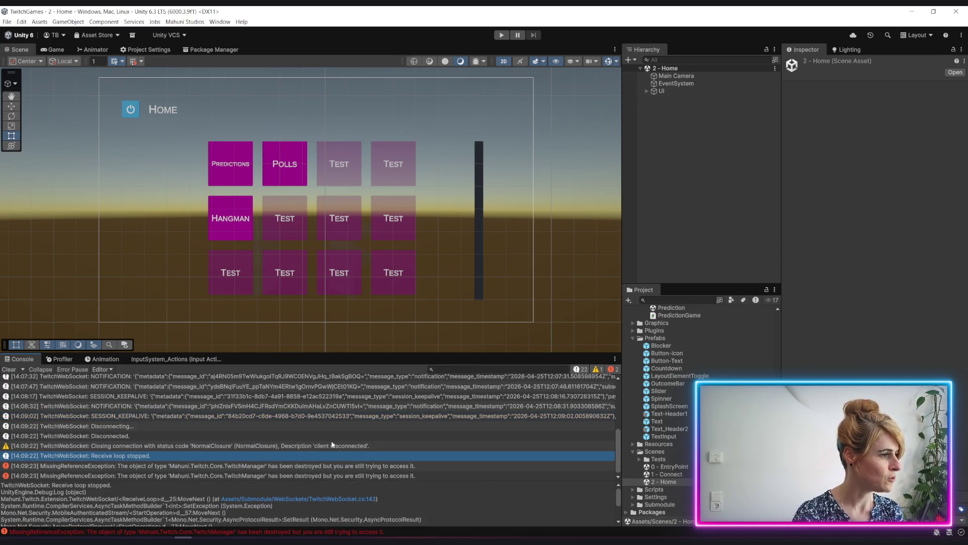
click(647, 91)
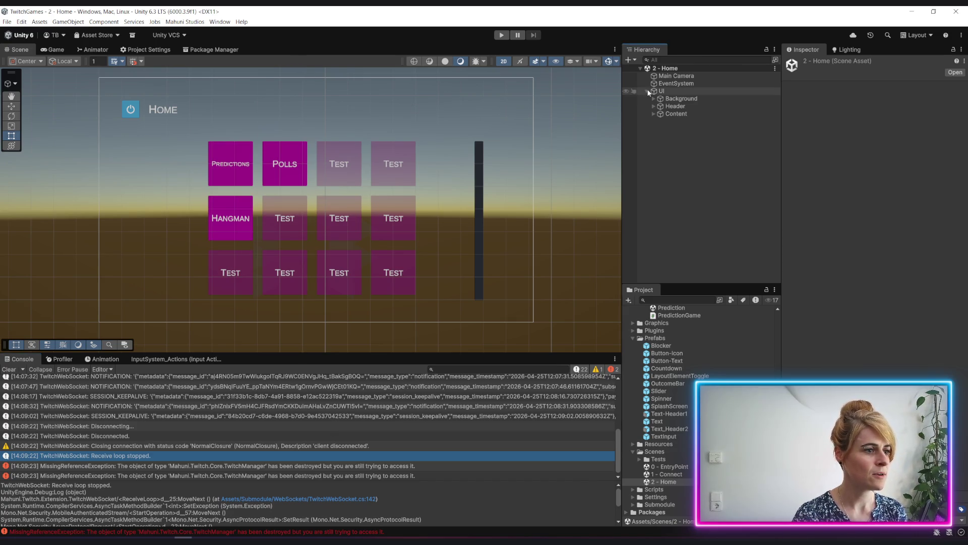
click(653, 113)
click(661, 121)
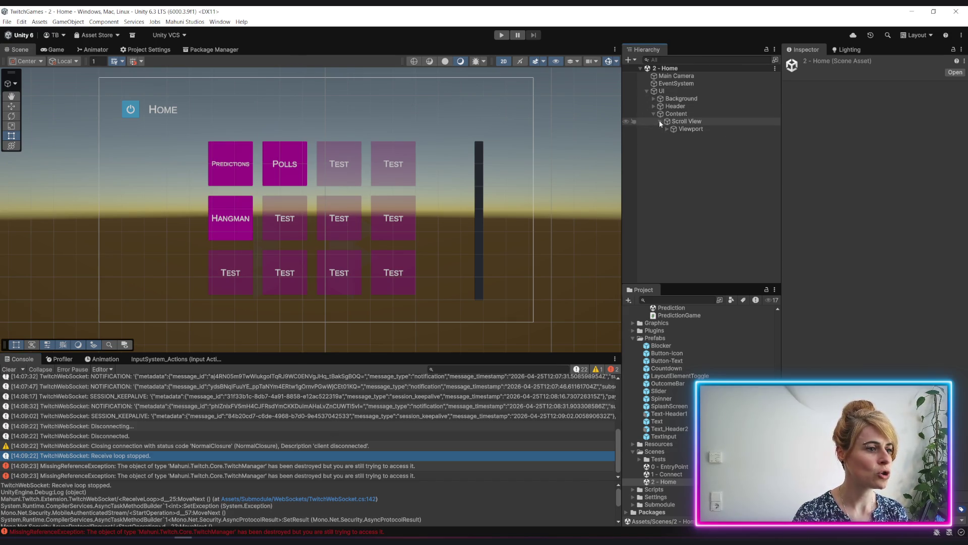
click(666, 129)
click(673, 137)
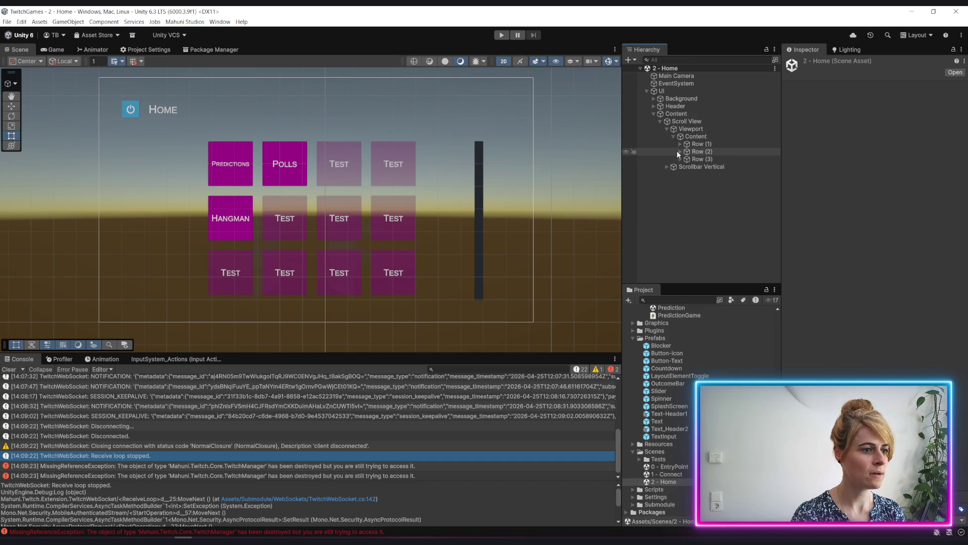
click(680, 144)
click(713, 167)
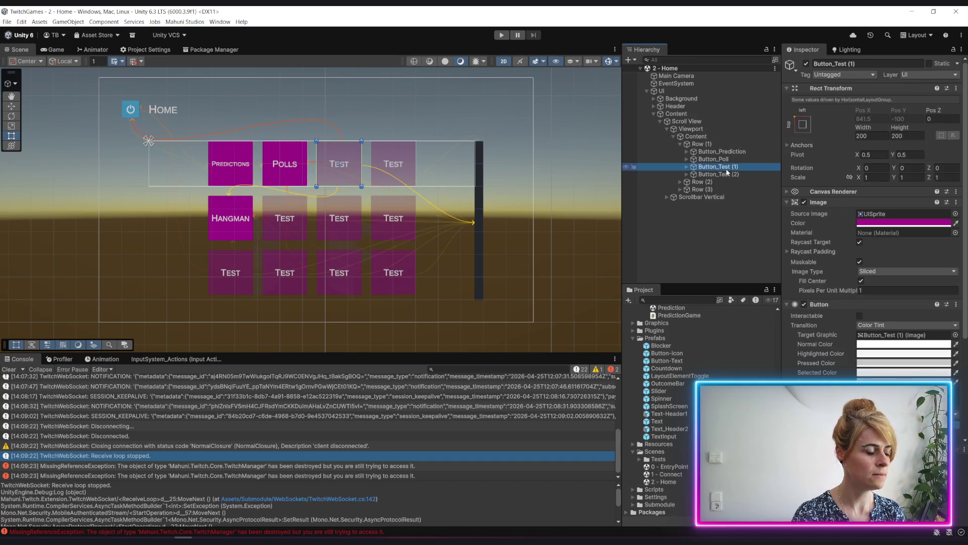
double_click(722, 168)
Rename the button to Button_CustomReward and make it Interactable.
key(F2)
text(Button_Custo)
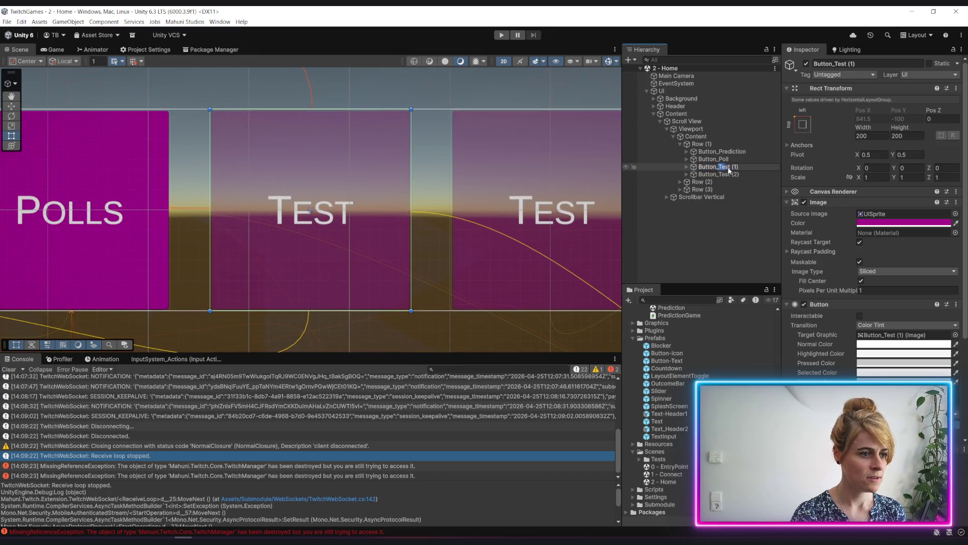
text(m)
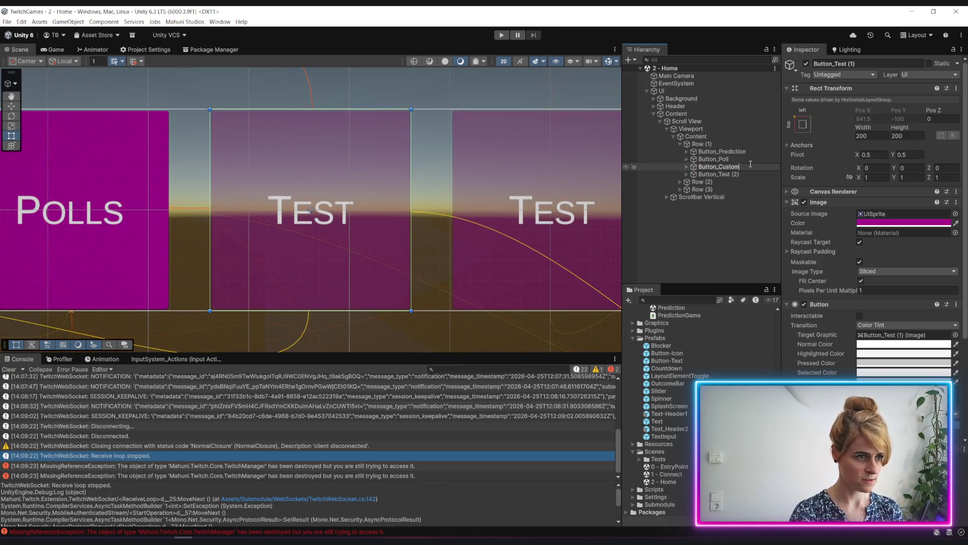
text(Rew)
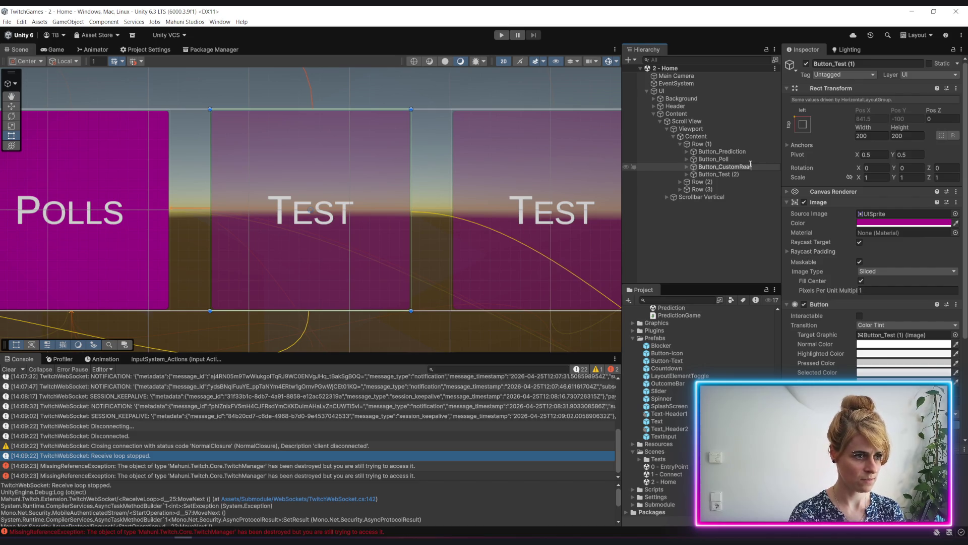
text(ard)
key(Return)
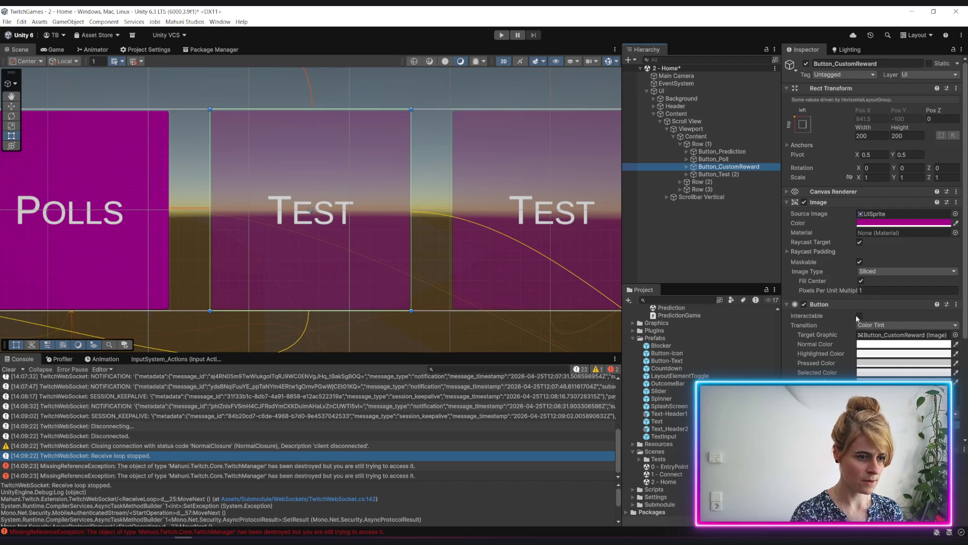
click(860, 316)
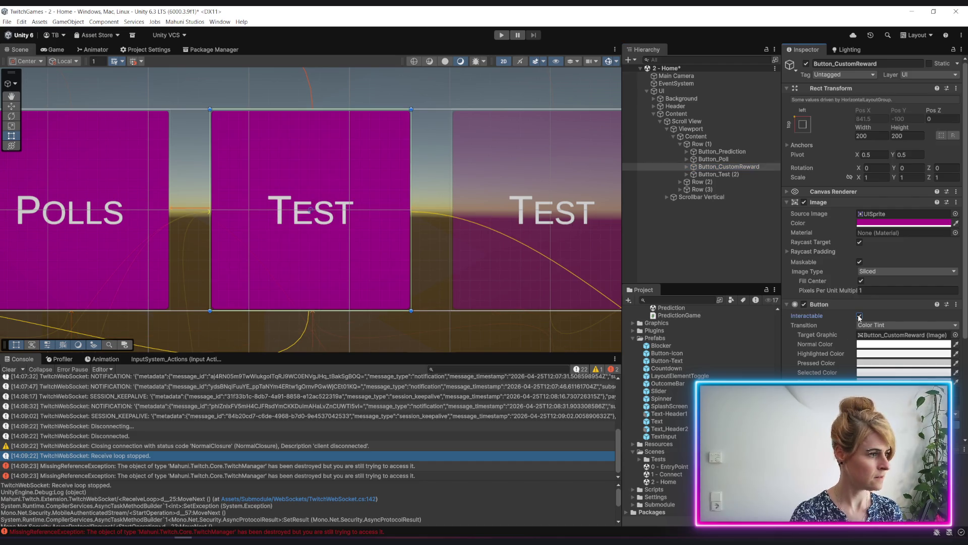
Change the button's Text (TMP) label from 'Test' to 'Custom Rewards'.
click(687, 167)
click(719, 174)
double_click(801, 228)
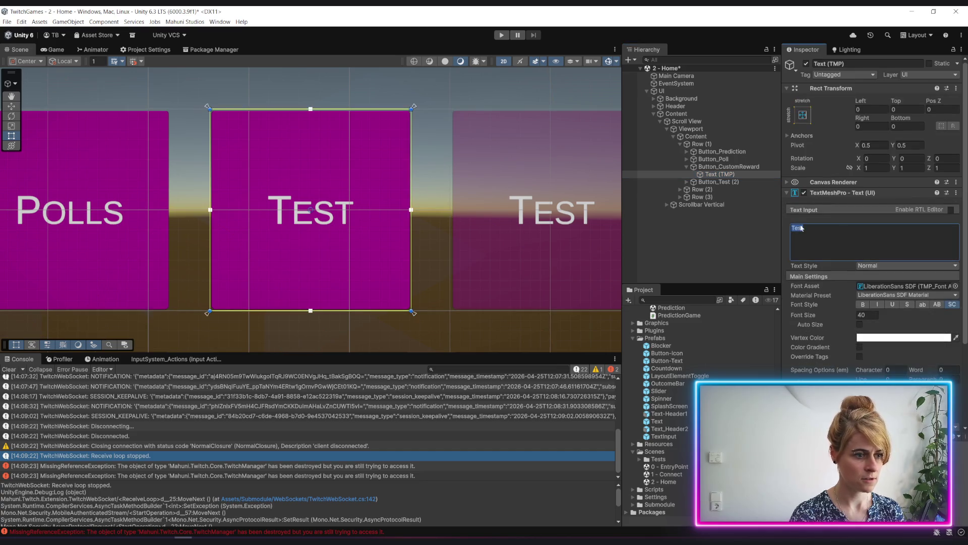
text(Custom Reward)
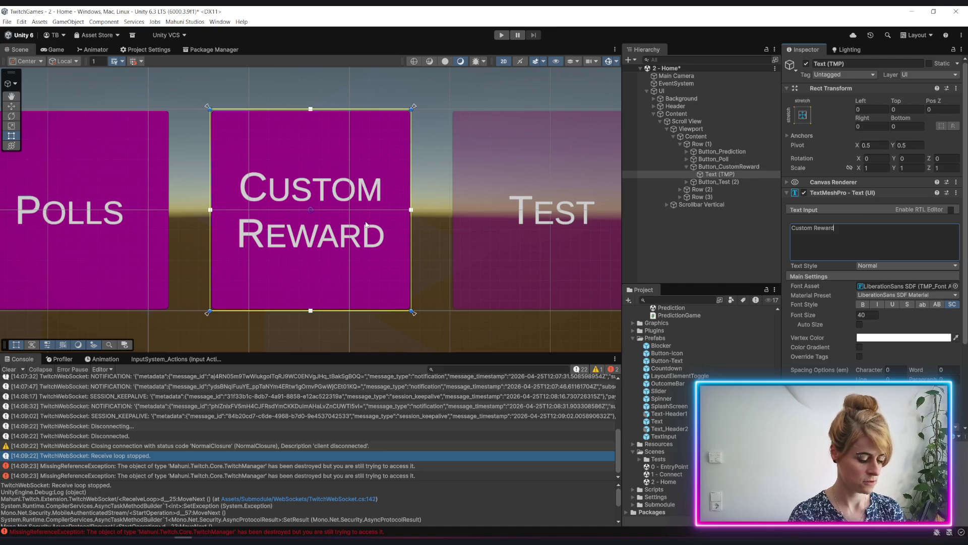
text(s)
click(400, 128)
Collapse Button_CustomReward and the Hangman folder, clear the selection, and select the Games folder.
scroll(398, 128, down, 3)
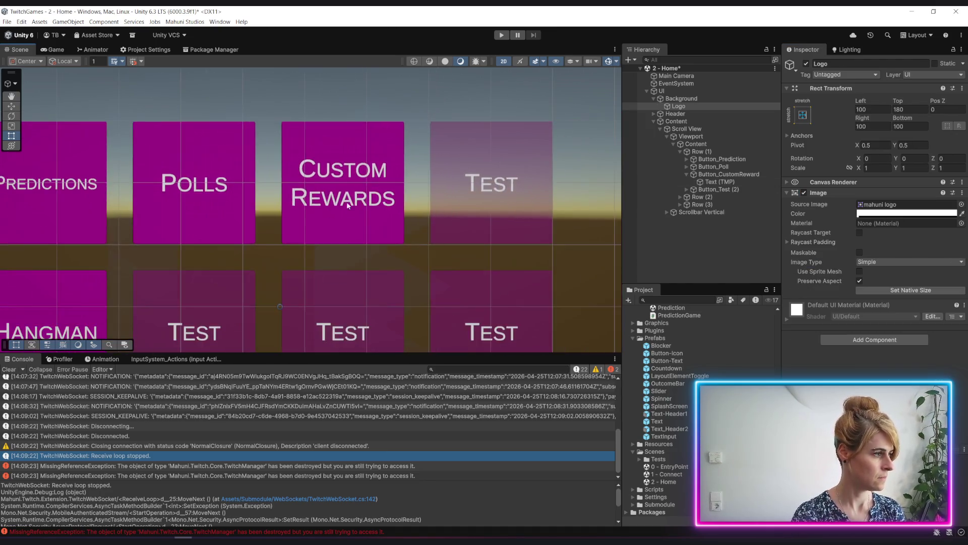
scroll(348, 205, down, 5)
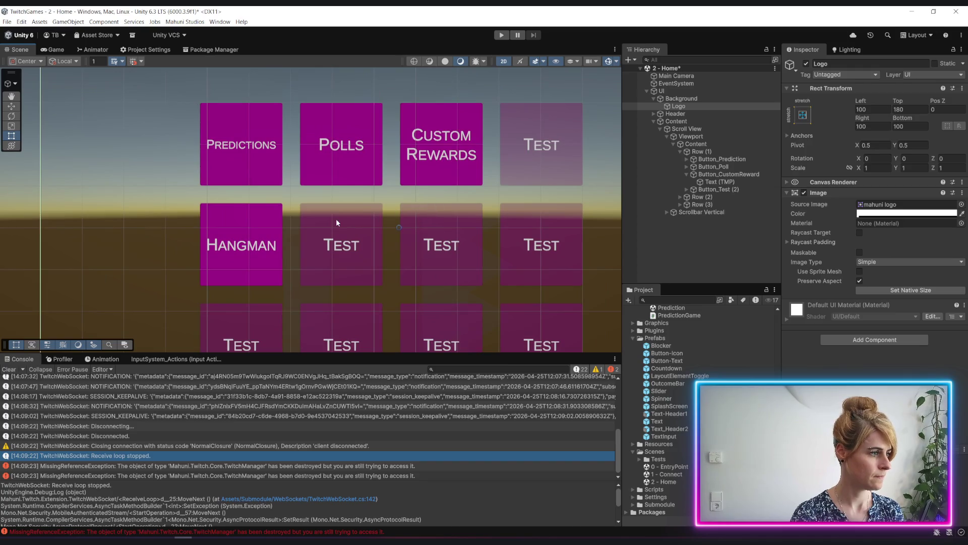
click(712, 236)
click(689, 175)
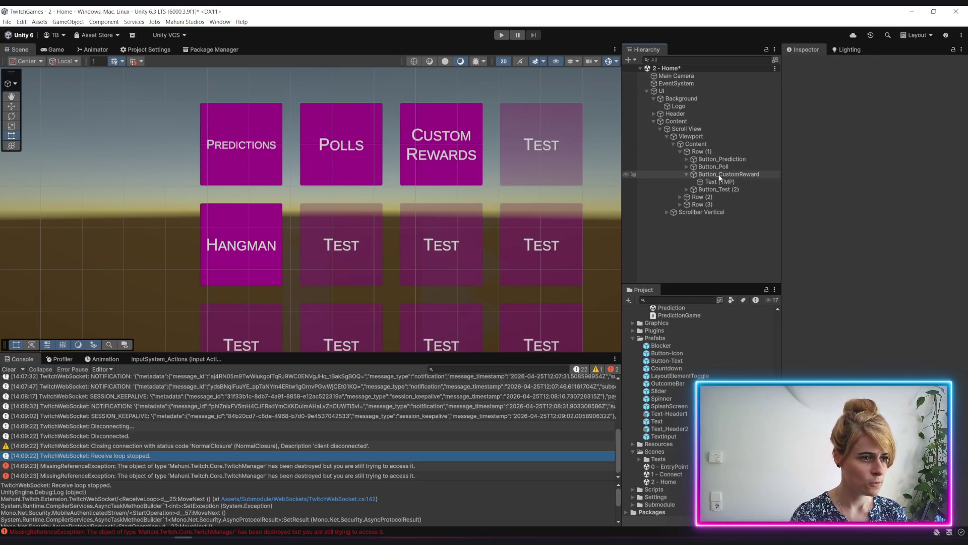
click(687, 174)
scroll(872, 227, down, 5)
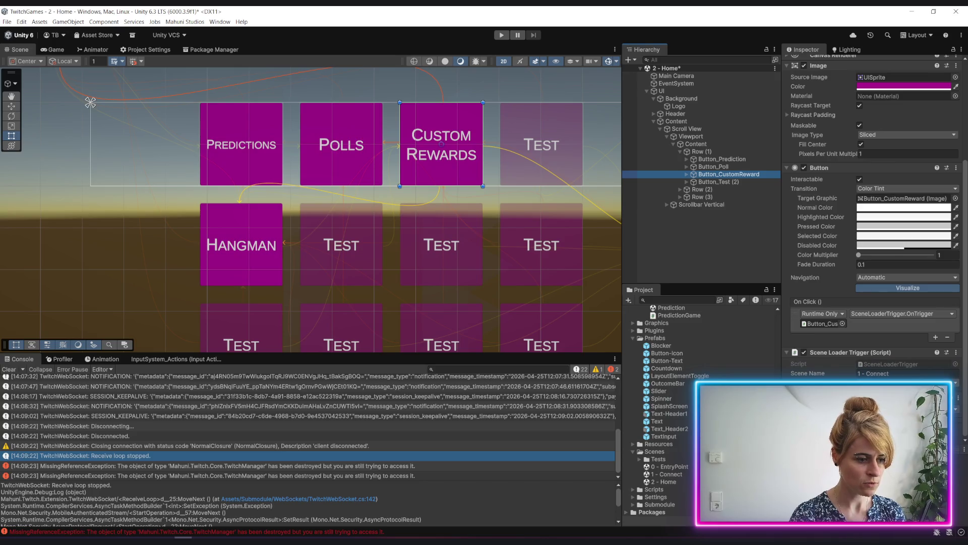
click(721, 243)
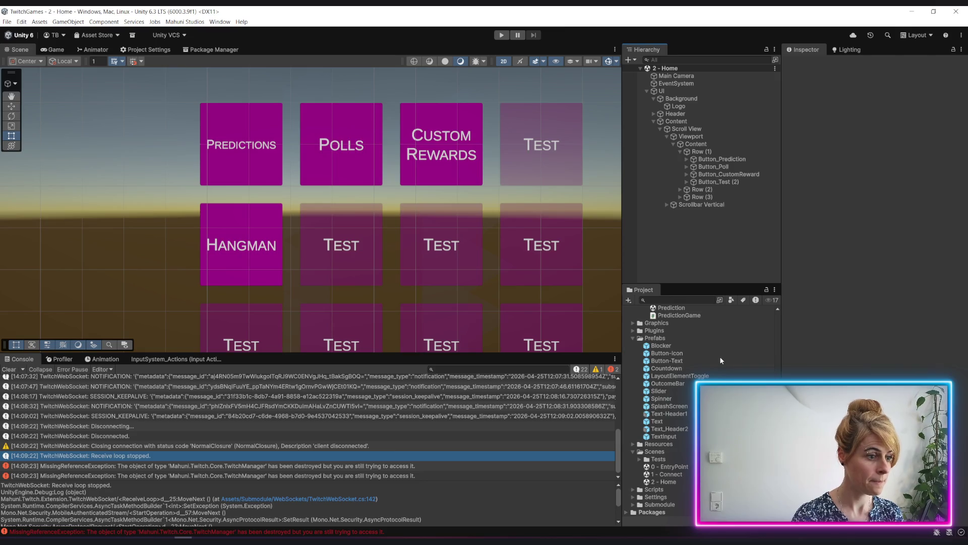
scroll(719, 359, up, 5)
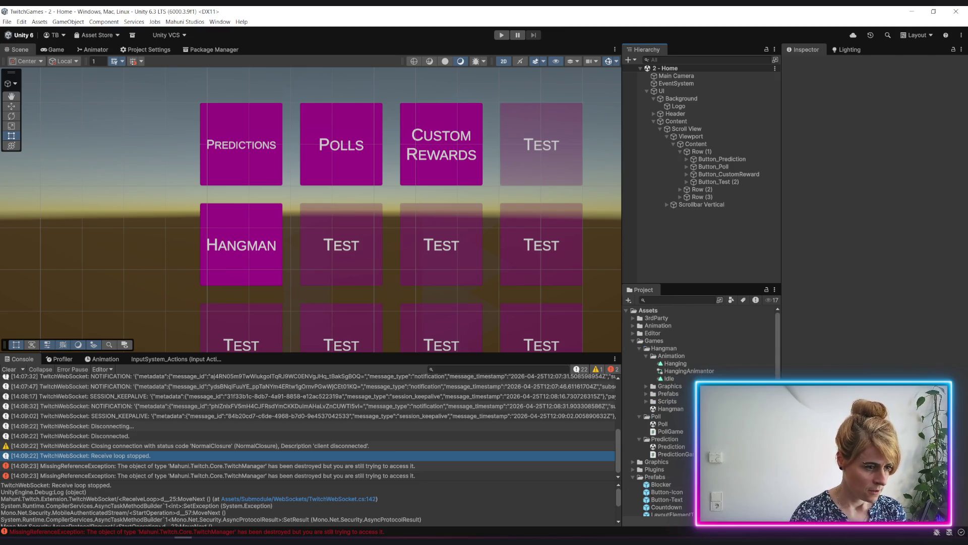
click(639, 348)
click(651, 342)
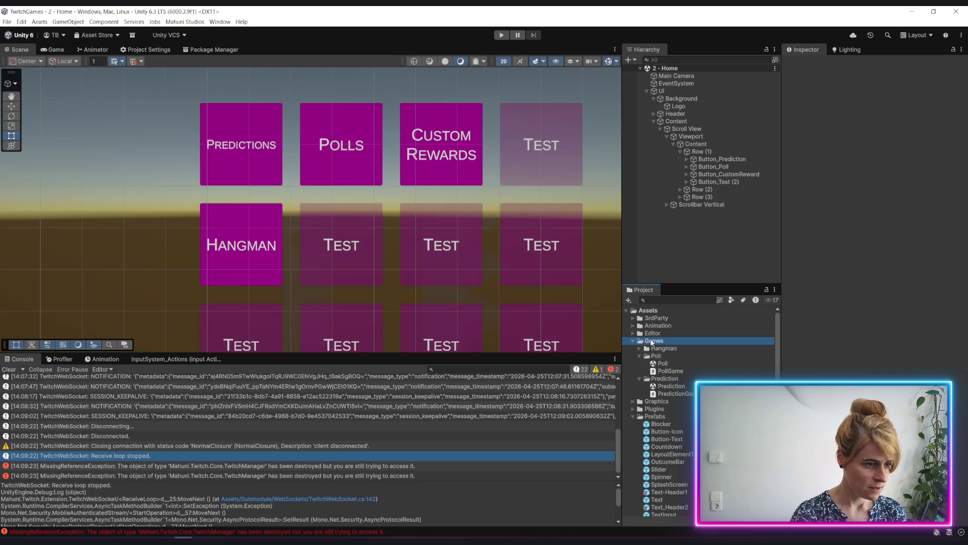
right_click(652, 343)
Create a new folder named CustomReward inside the Games folder.
mouse_move(779, 112)
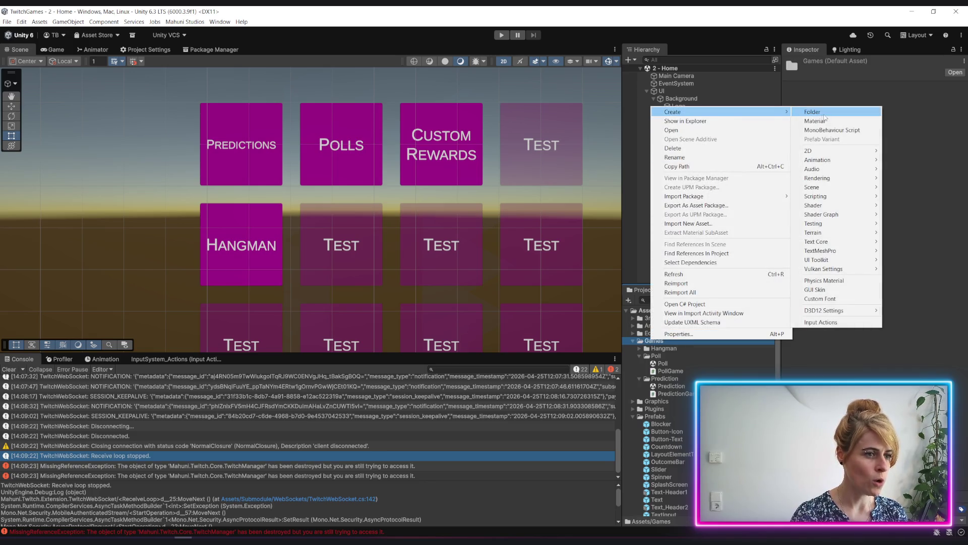
click(830, 113)
text(CustomRe)
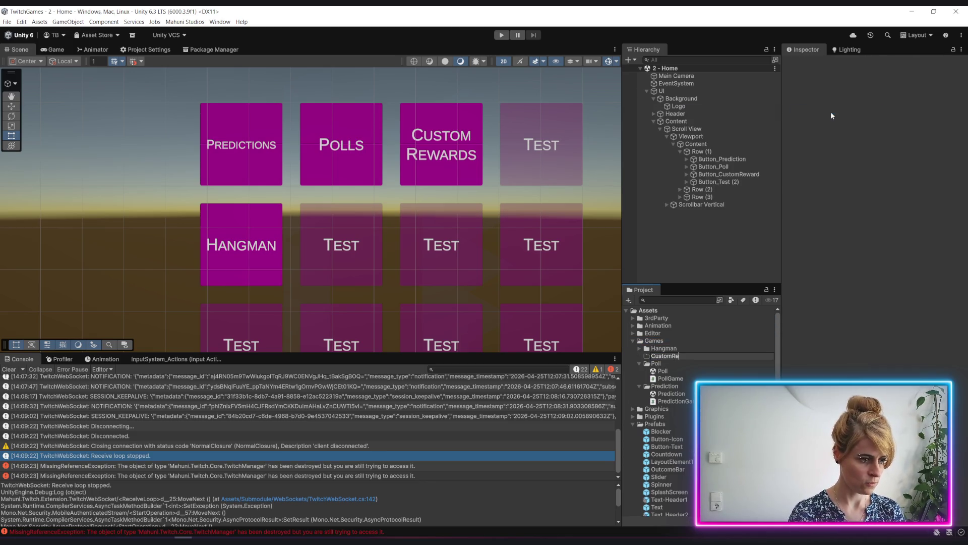
text(ward)
key(Return)
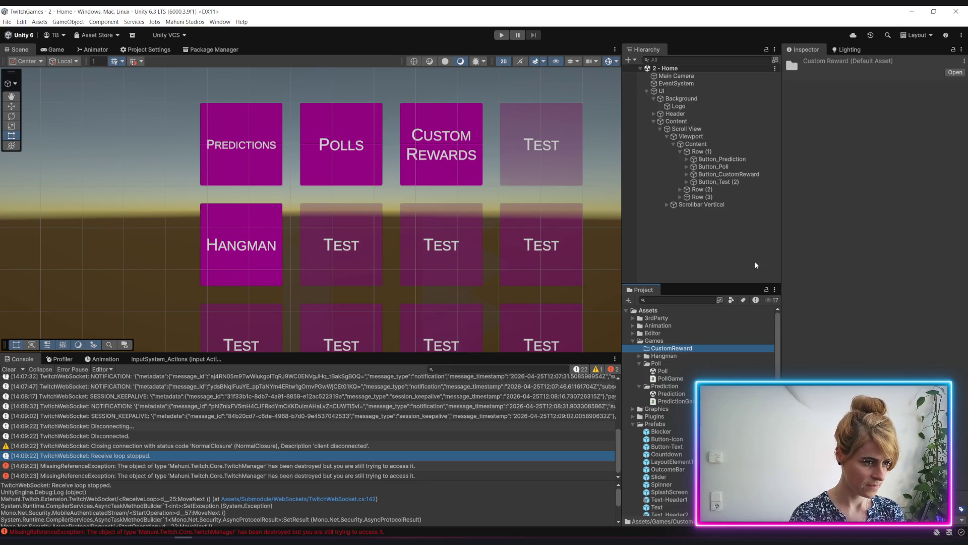
right_click(679, 348)
click(647, 396)
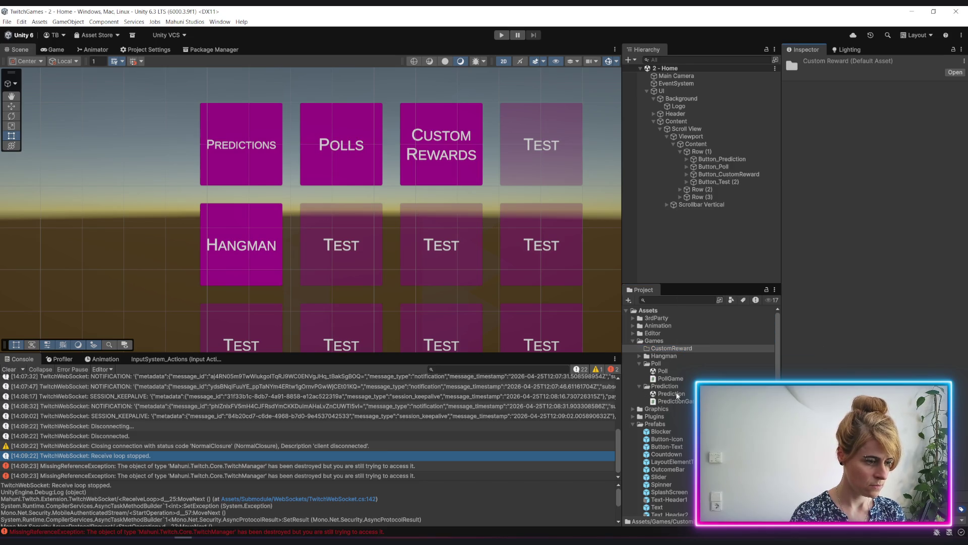
scroll(290, 204, down, 3)
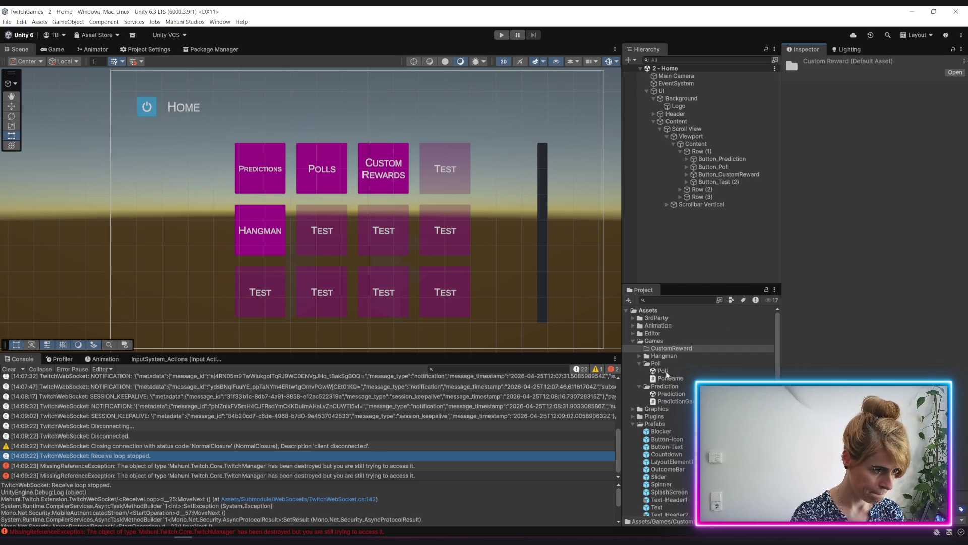
Duplicate the Poll scene, move the copy into CustomReward, and rename it CustomReward.
click(665, 372)
key(ctrl+d)
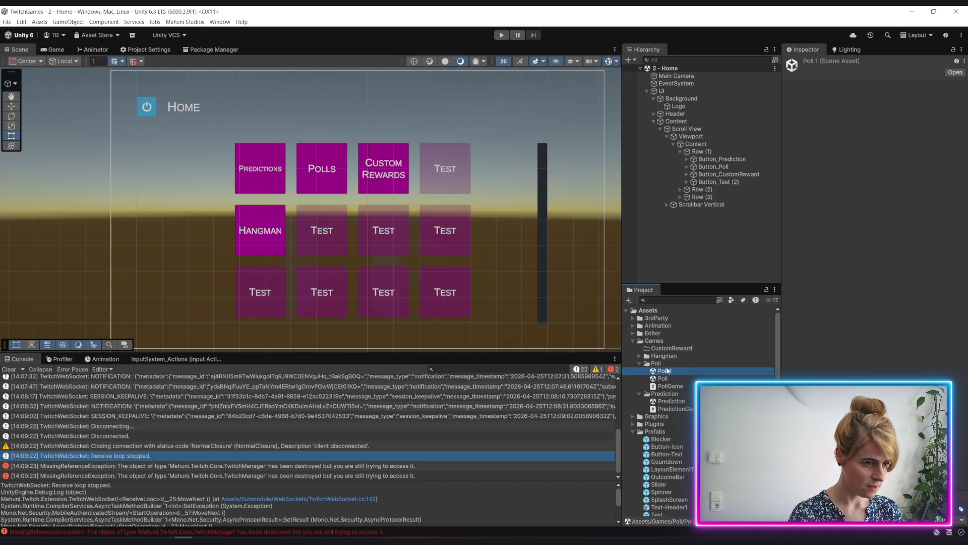
drag(667, 372, 677, 352)
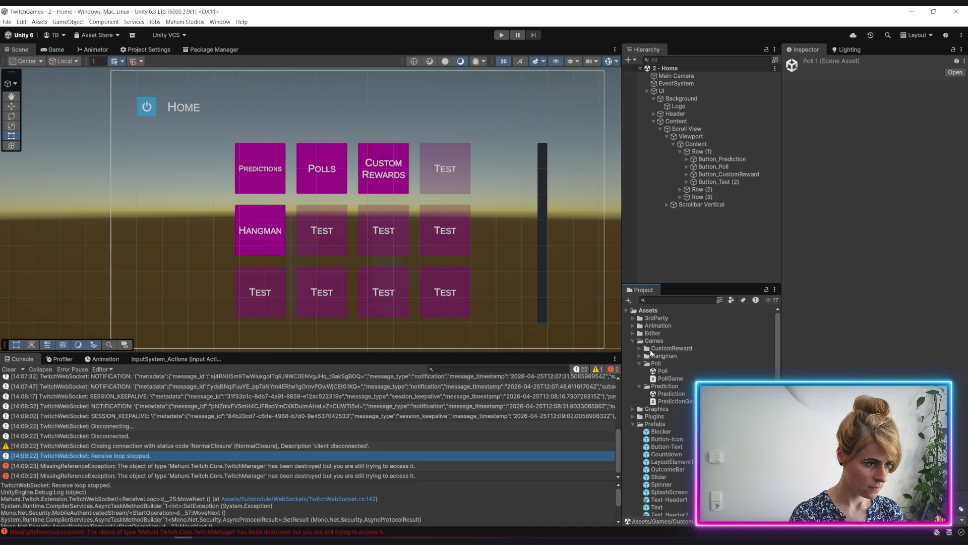
click(666, 356)
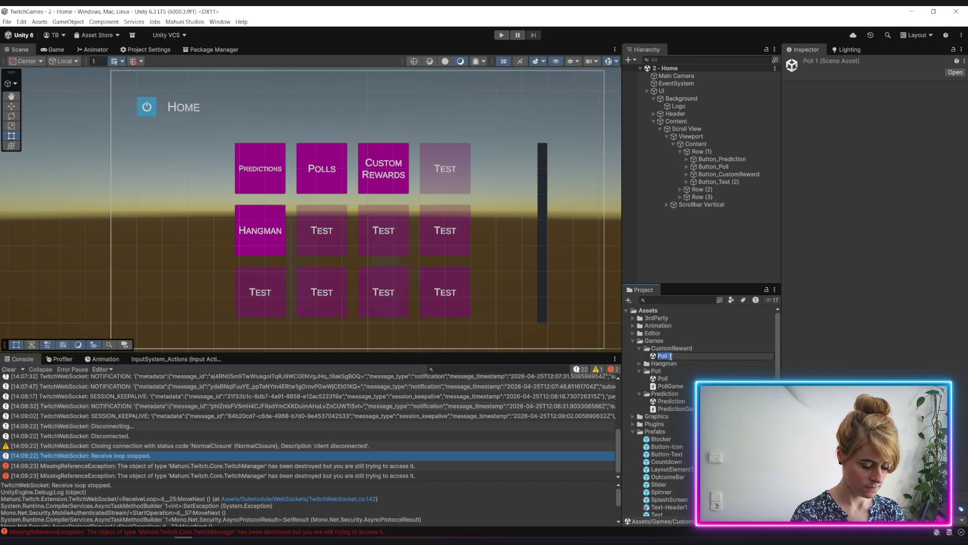
text(CustomRewar)
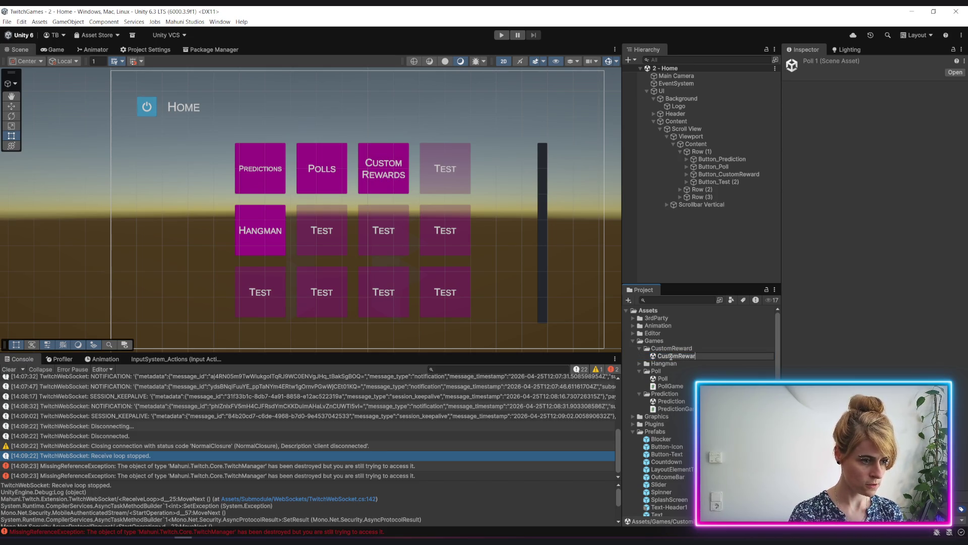
text(d)
key(Return)
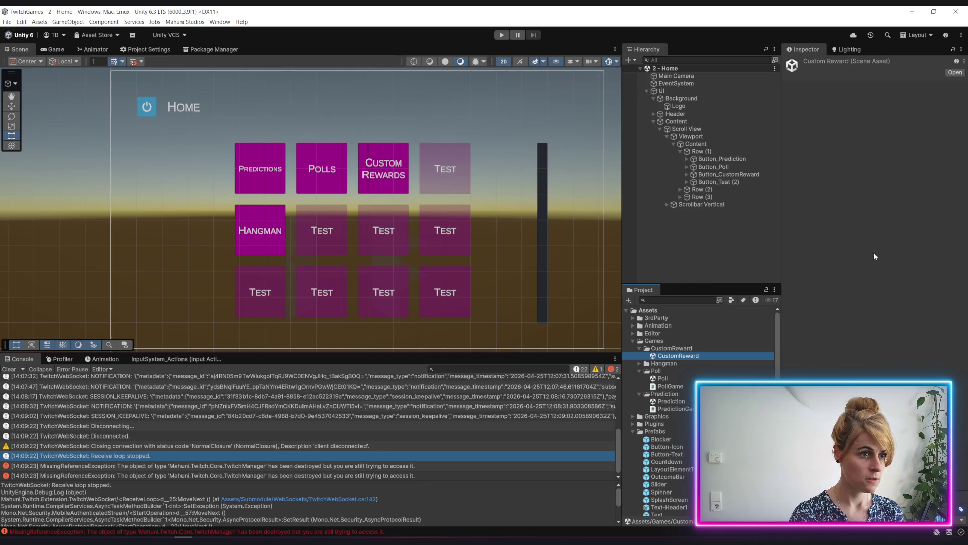
click(39, 21)
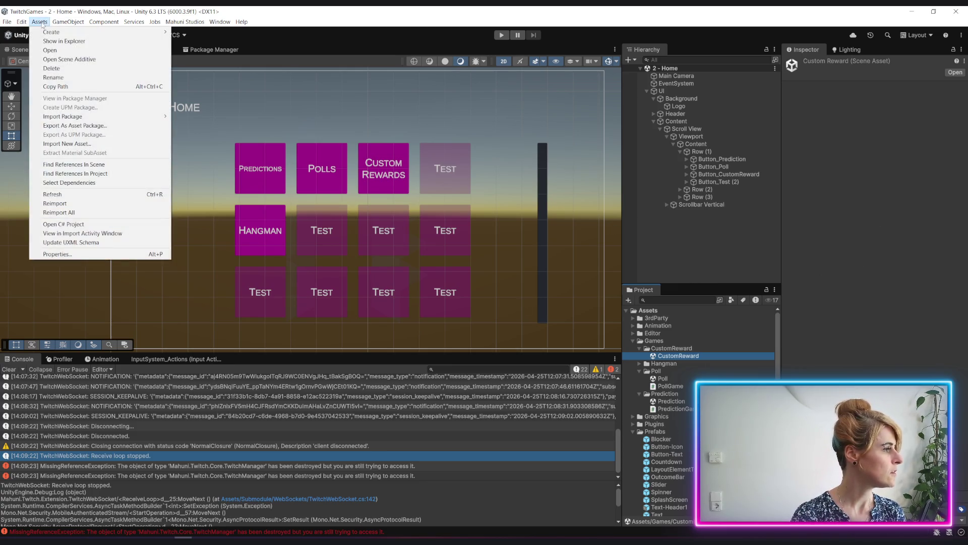
Open the CustomReward scene and add it to the Build Profiles scene list at index 5, above Hangman.
mouse_move(7, 22)
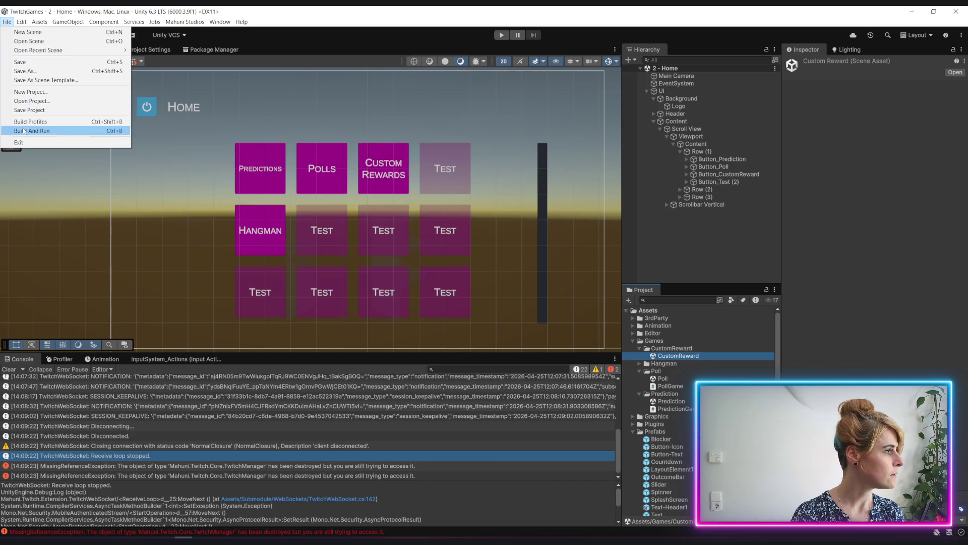
click(47, 125)
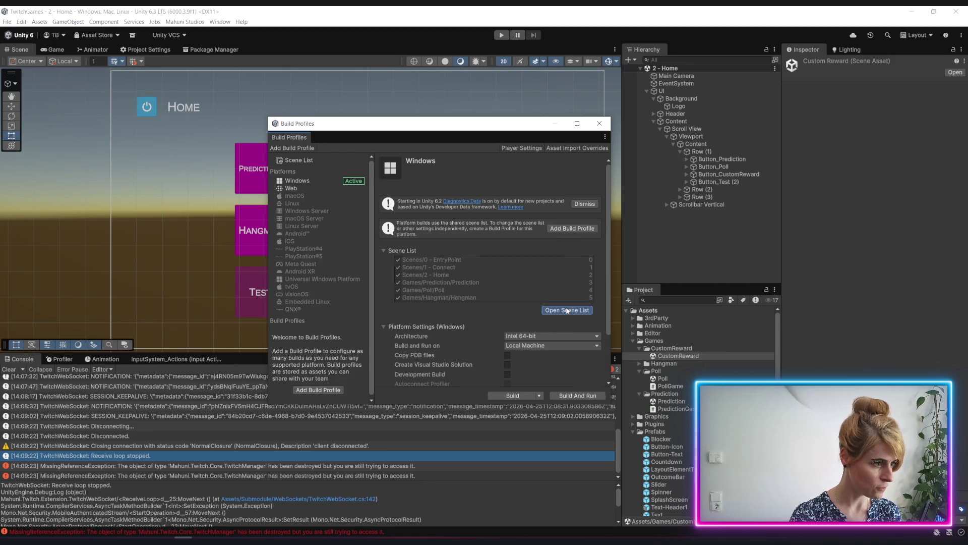
click(567, 310)
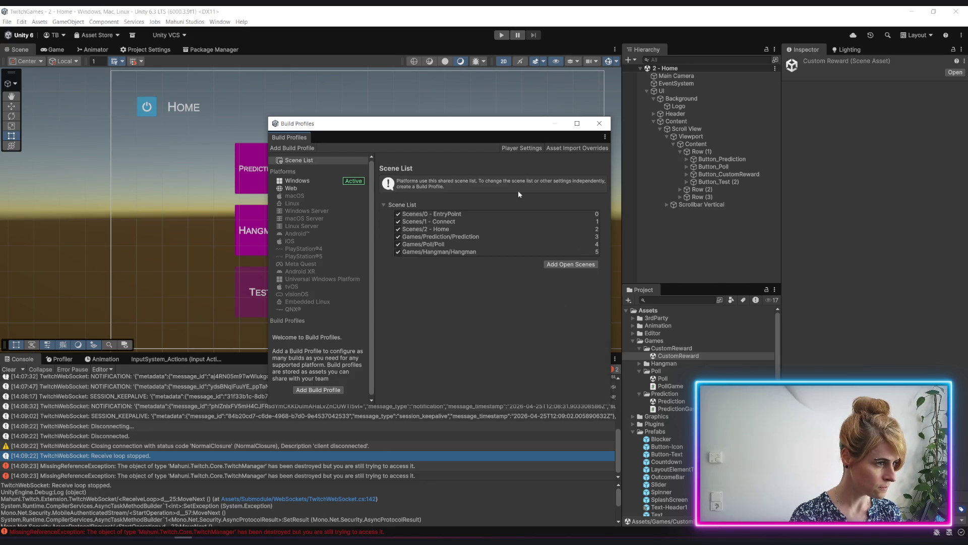
click(580, 267)
double_click(698, 356)
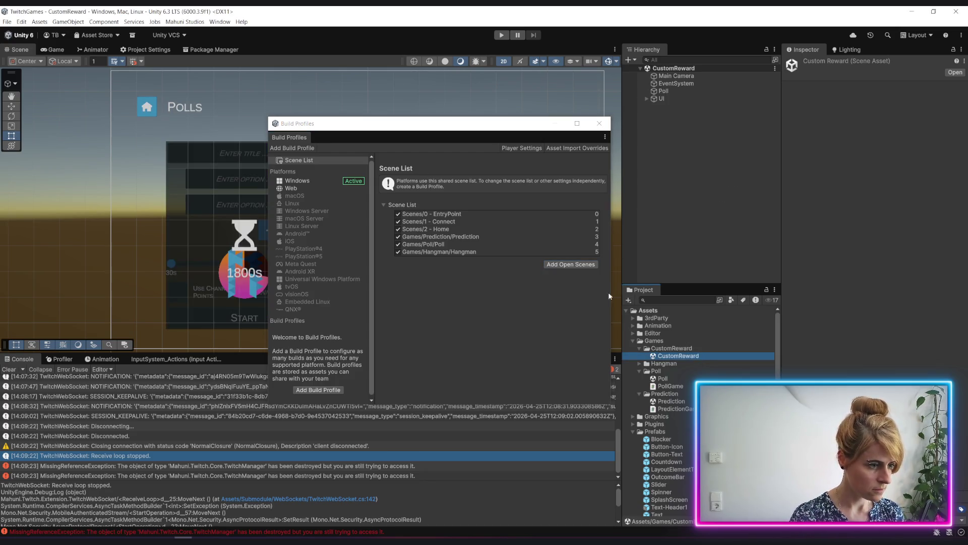
click(564, 265)
drag(437, 259, 446, 252)
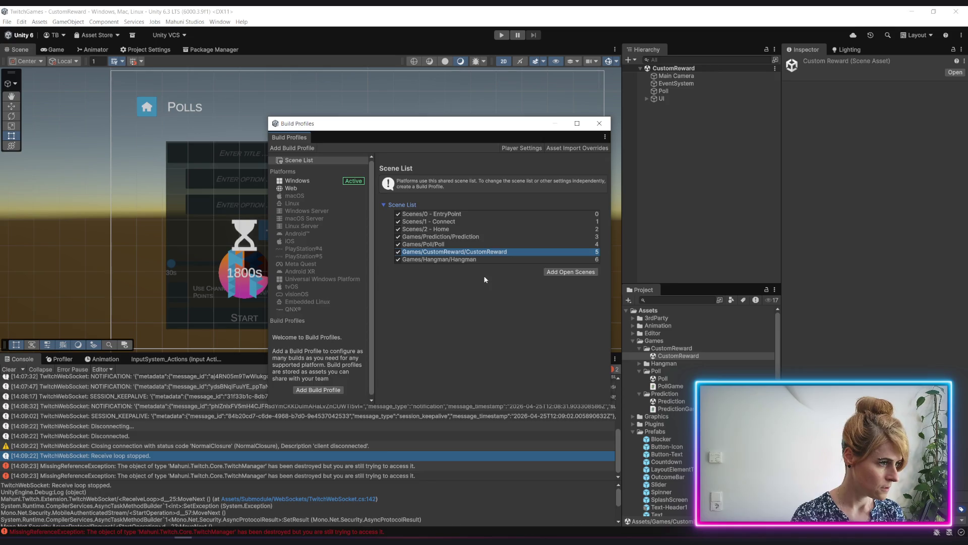
click(601, 127)
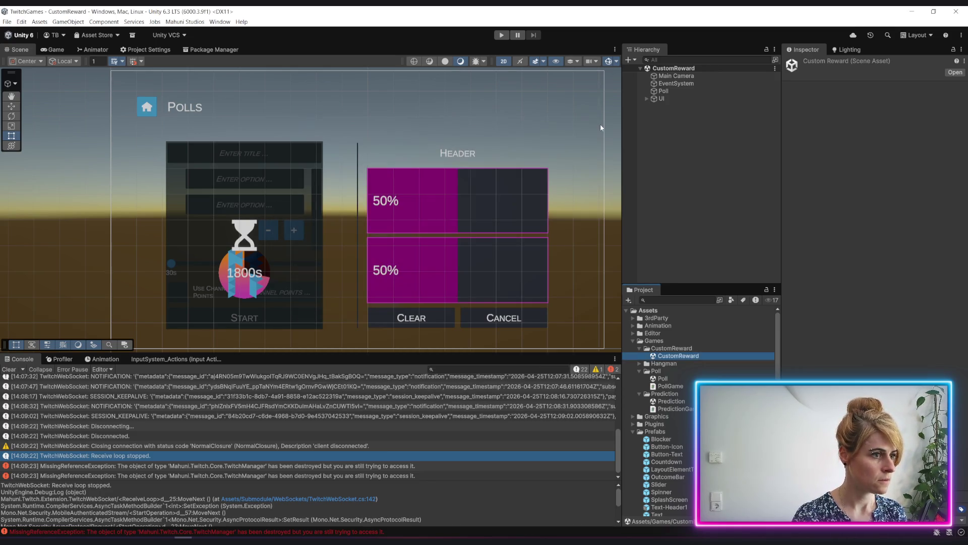
Delete the Left_Request, Divider and Right_Result poll panels under Content.
click(646, 99)
click(680, 115)
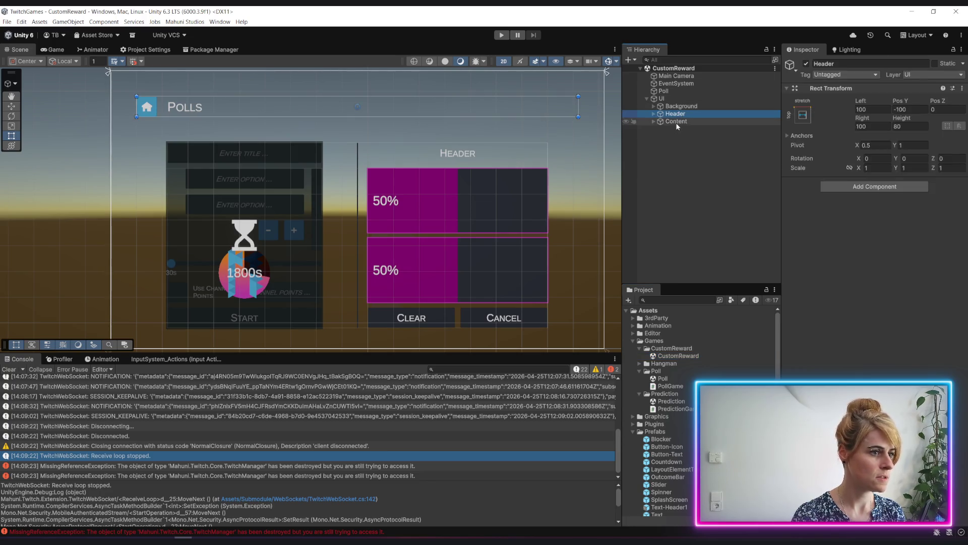
click(681, 122)
click(654, 121)
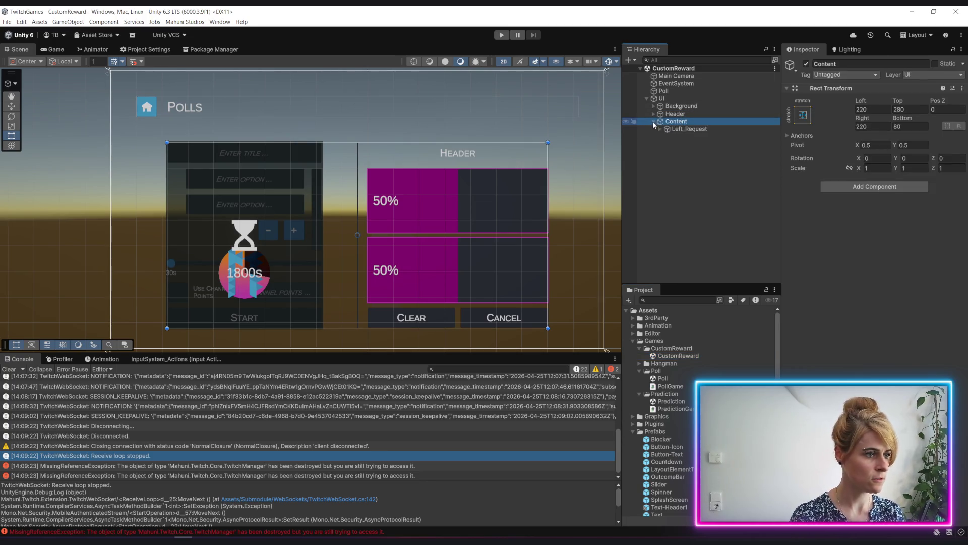
click(684, 130)
shift+click(686, 146)
key(Delete)
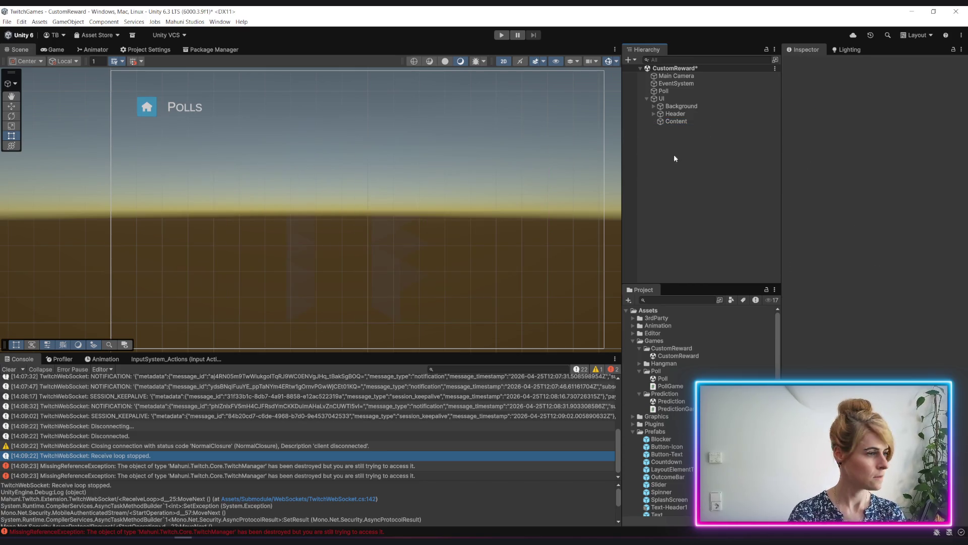
scroll(361, 164, down, 3)
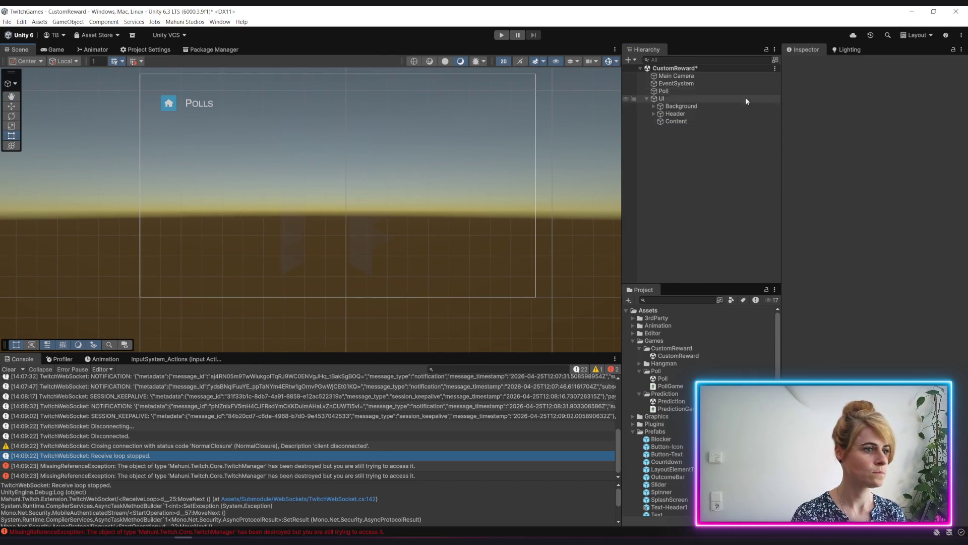
Change Text-Header1's text from 'Polls' to 'Custom Reward' and save the scene.
click(654, 114)
click(690, 129)
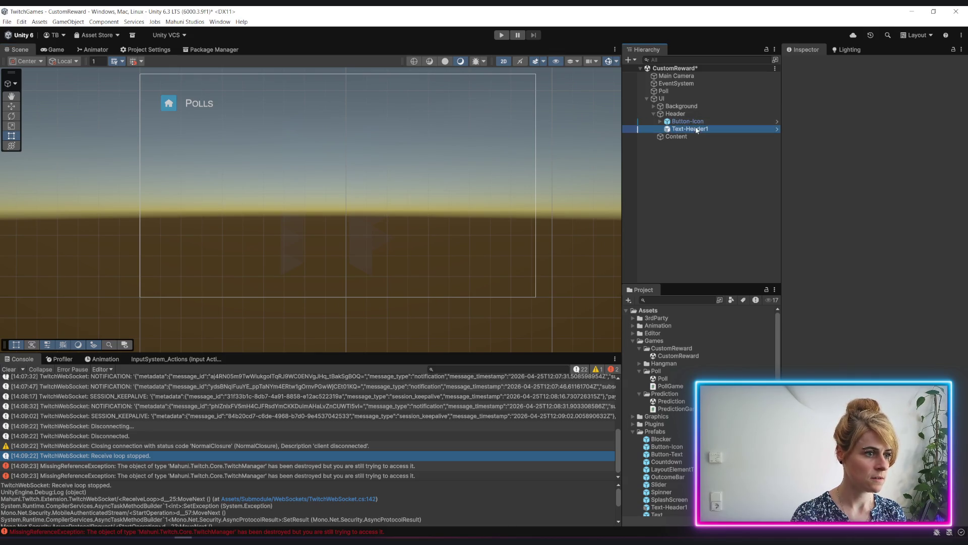
click(826, 256)
key(ctrl+a)
text(Custoj)
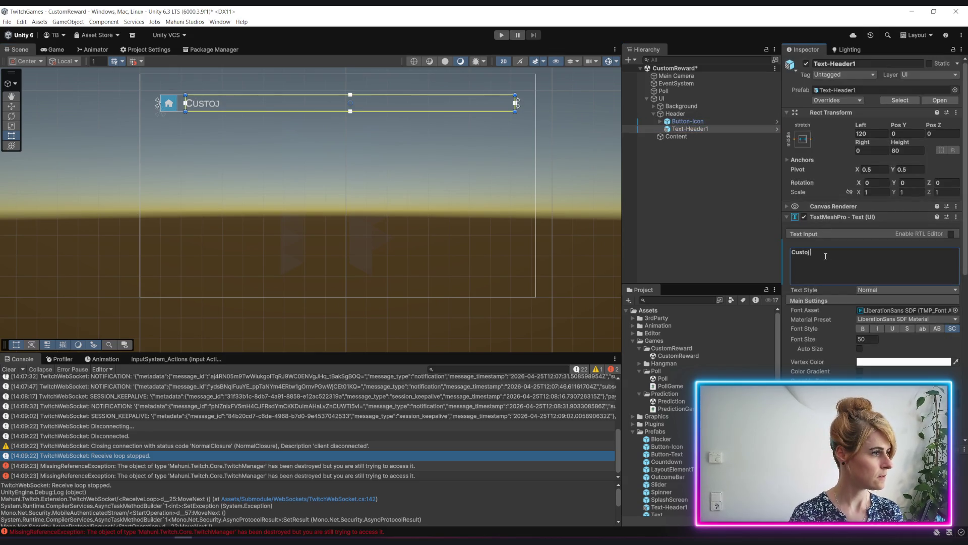
key(BackSpace)
text(m Reward)
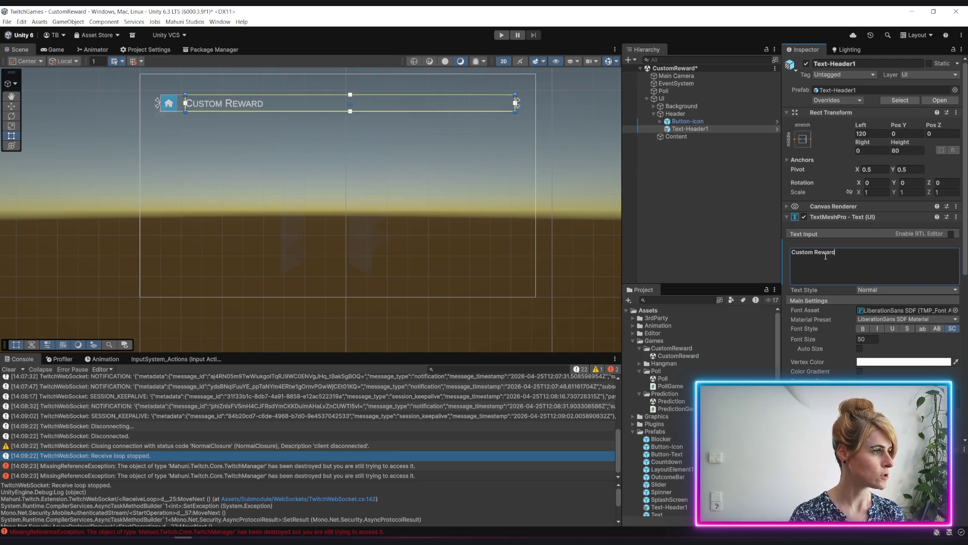
click(696, 213)
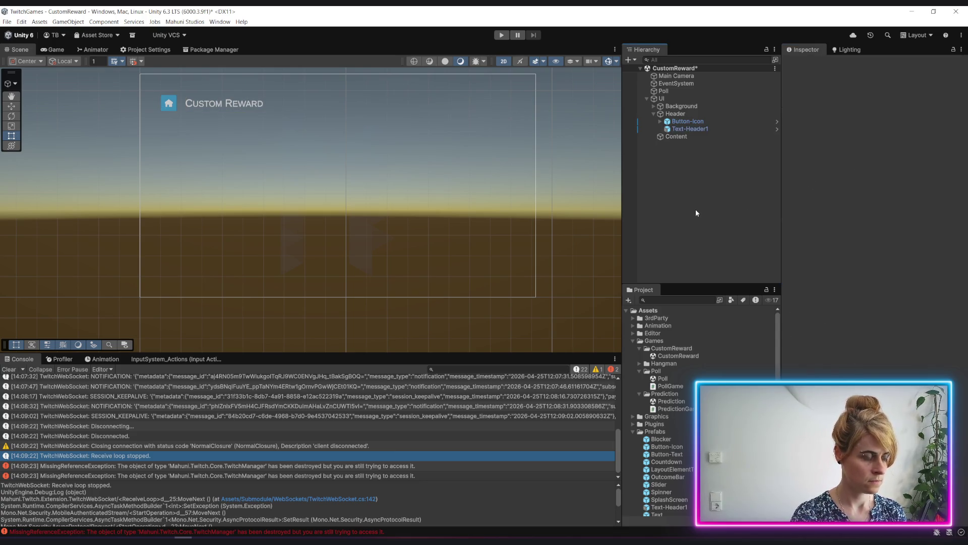
key(ctrl+s)
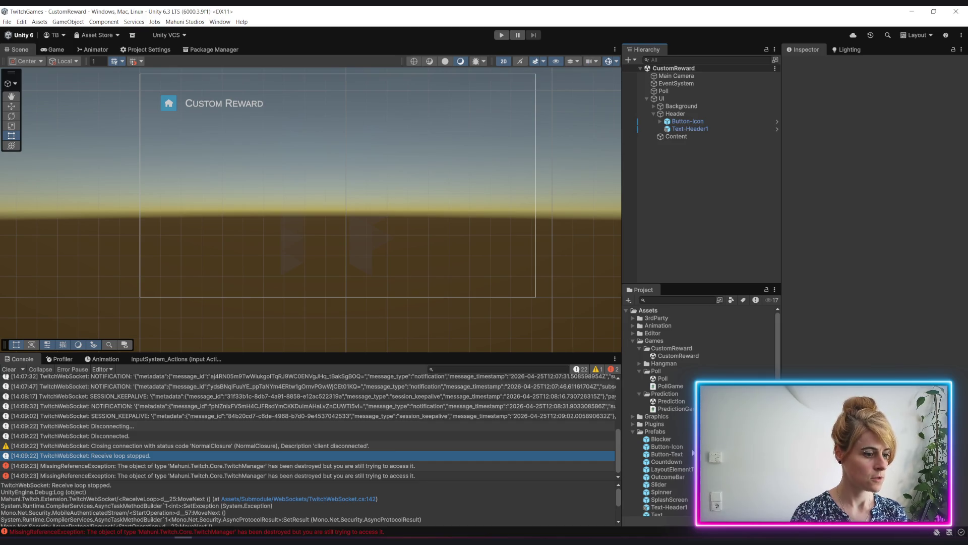
scroll(675, 400, down, 5)
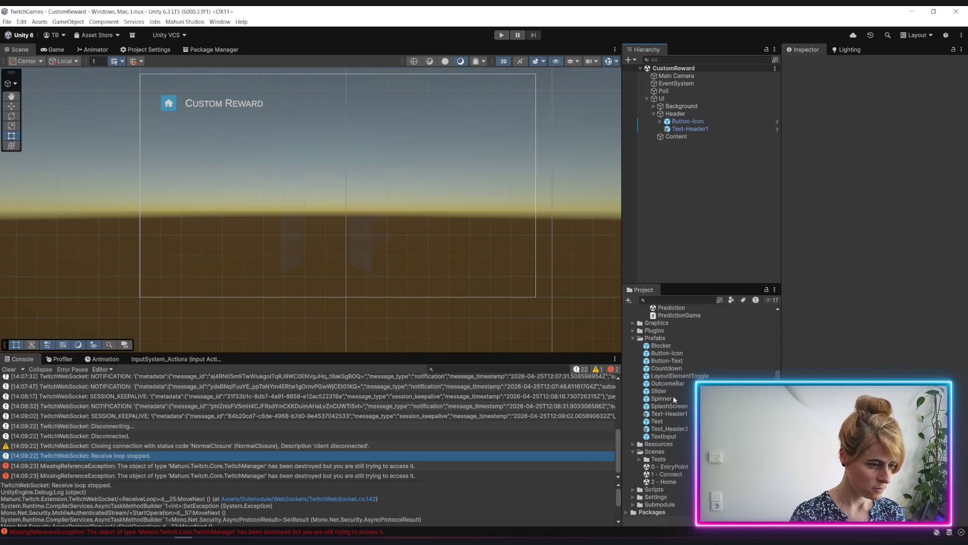
Open the 2 - Home scene and select Button_CustomReward under Row (1).
double_click(669, 482)
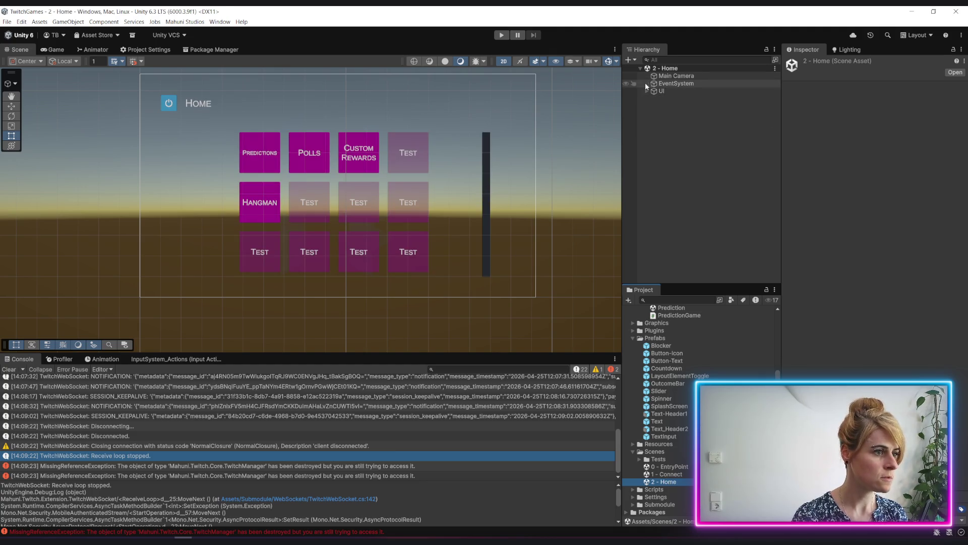
click(646, 90)
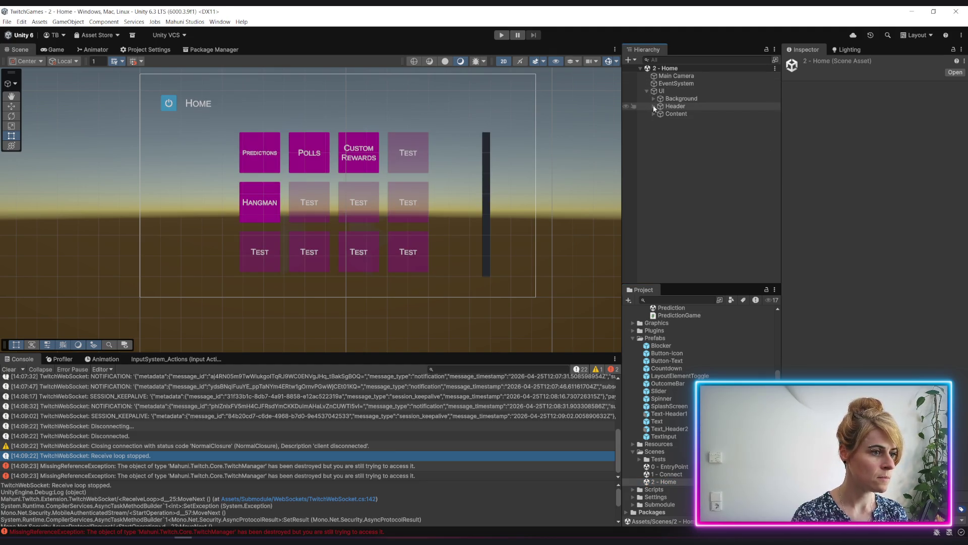
click(653, 114)
click(659, 122)
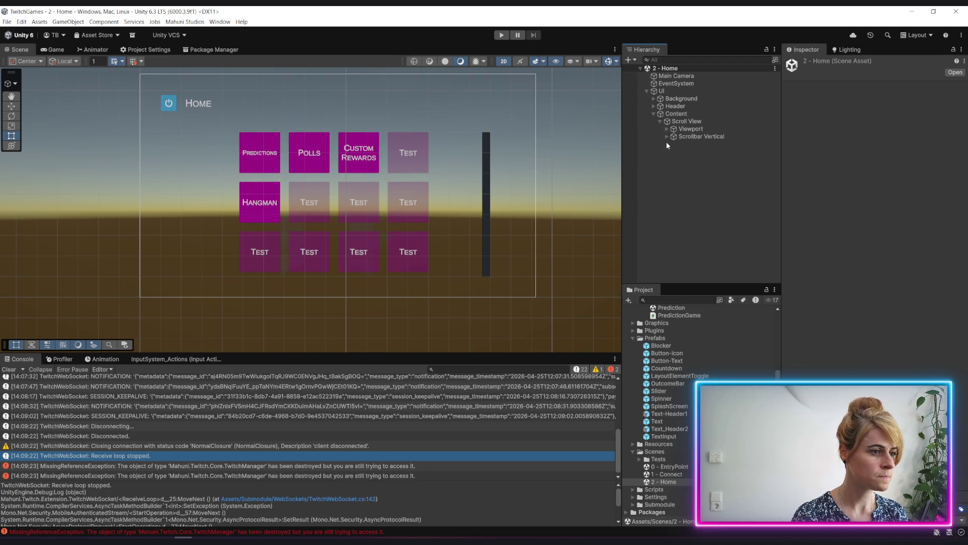
click(667, 129)
click(674, 137)
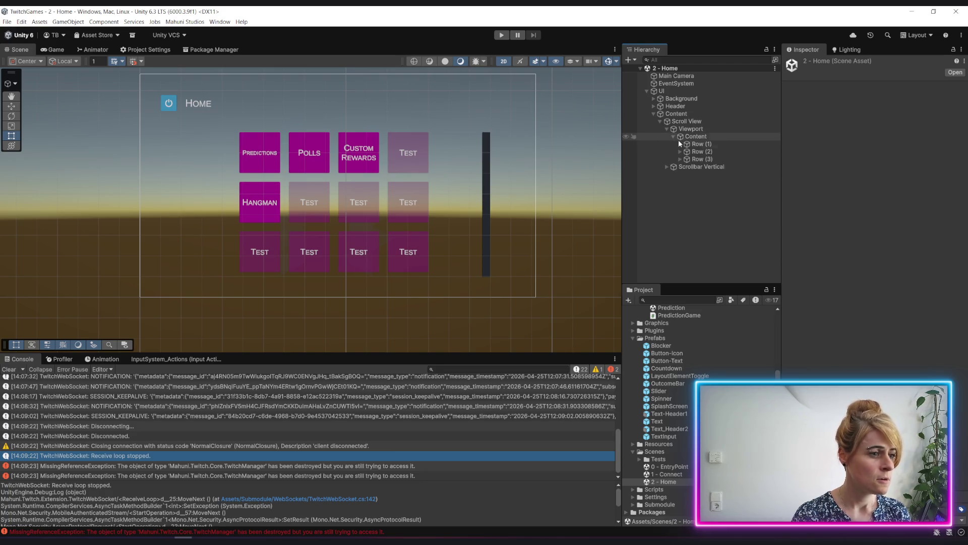
click(680, 144)
click(704, 167)
Set the button's Scene Loader Trigger Scene Name to CustomReward and save the Home scene.
scroll(873, 227, down, 5)
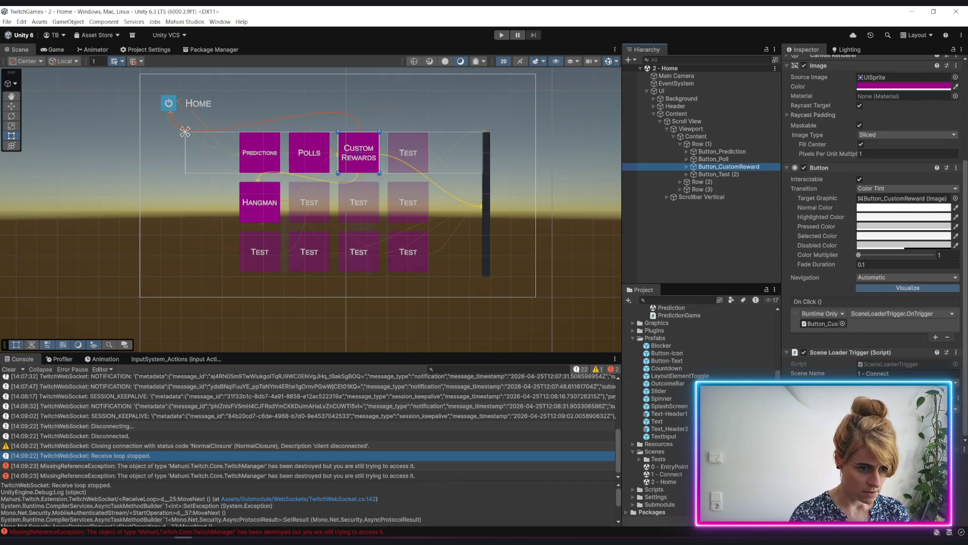
click(903, 373)
text(CustomReward)
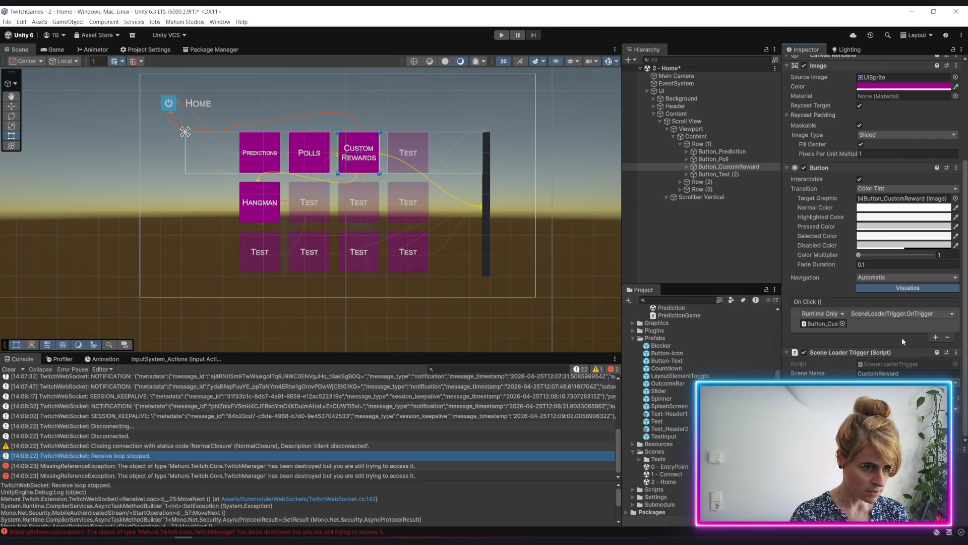
click(676, 242)
key(ctrl+s)
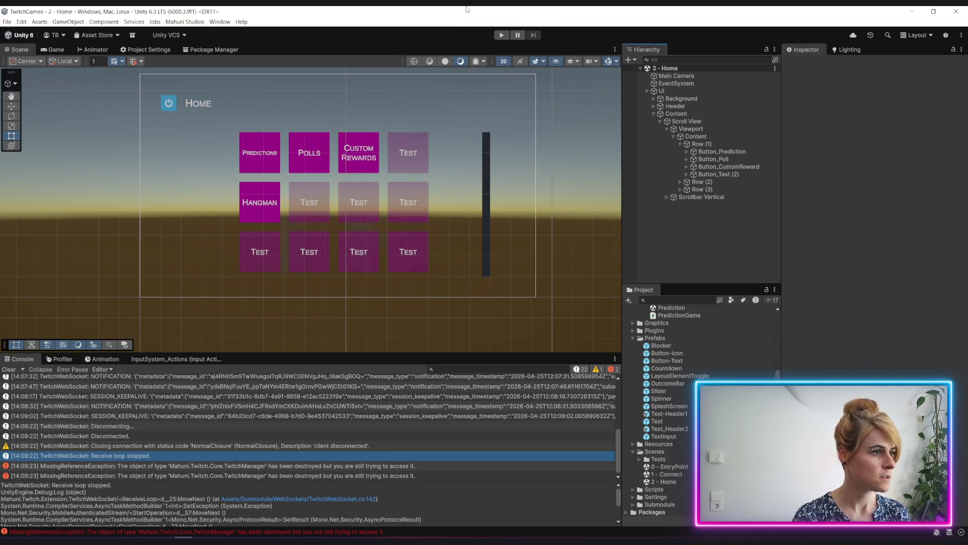
click(501, 35)
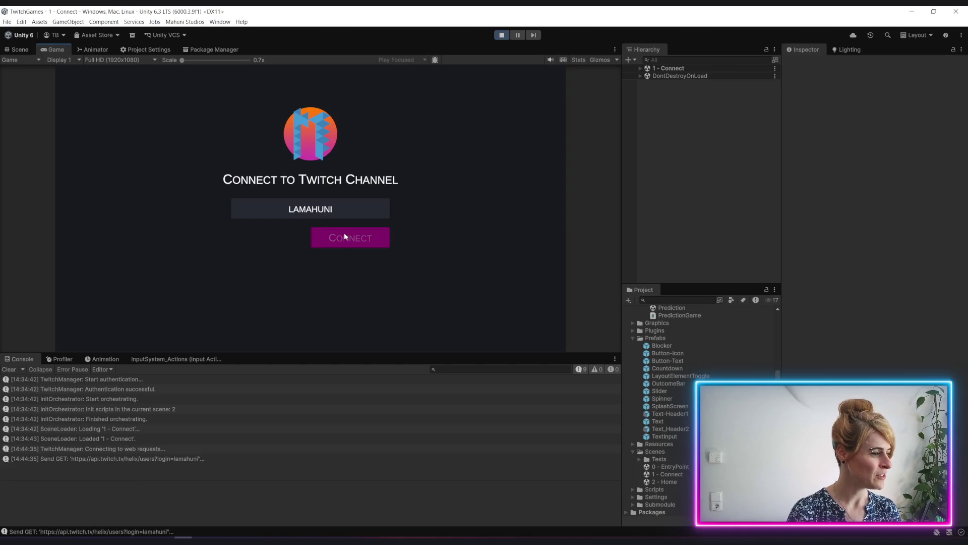
Connect to the Twitch channel, open the Custom Rewards screen, return Home, and stop Play mode.
click(344, 233)
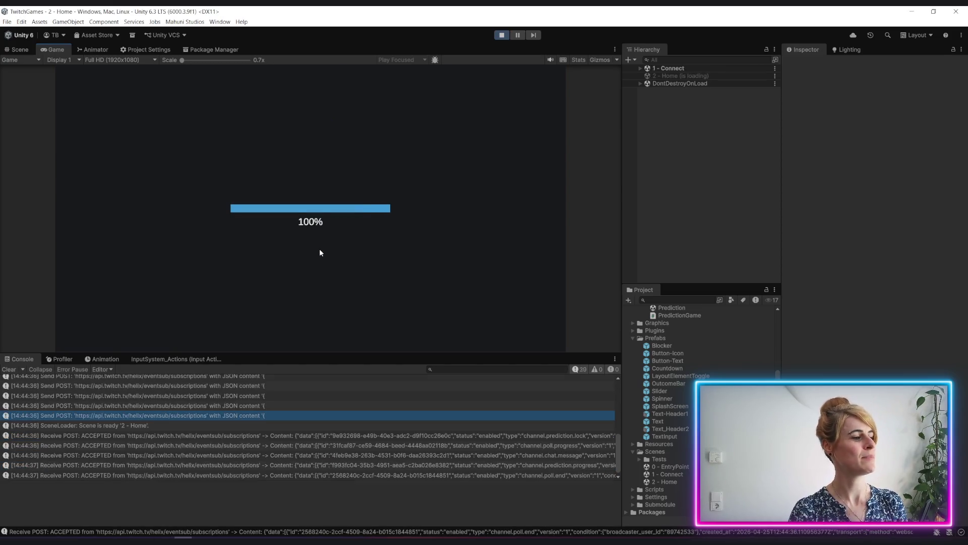
click(340, 170)
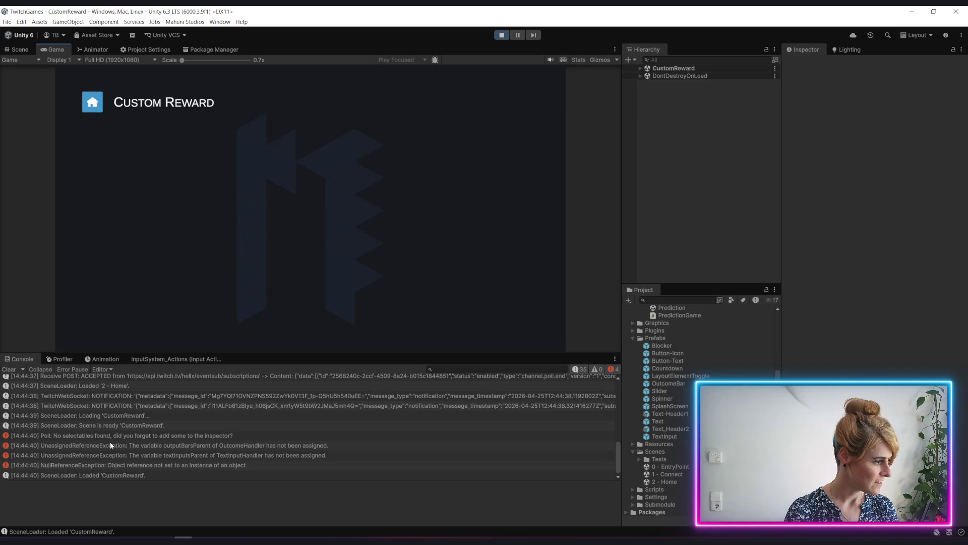
click(103, 108)
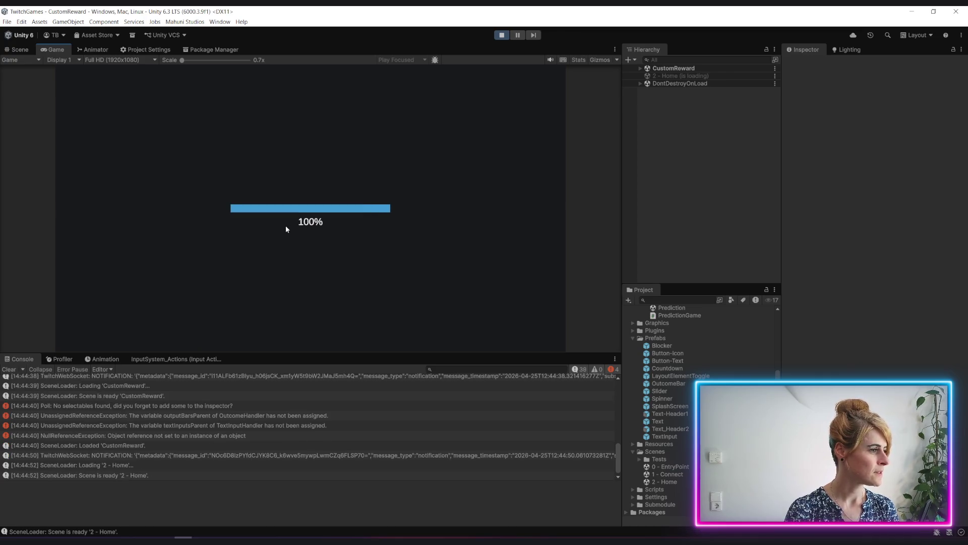
click(501, 34)
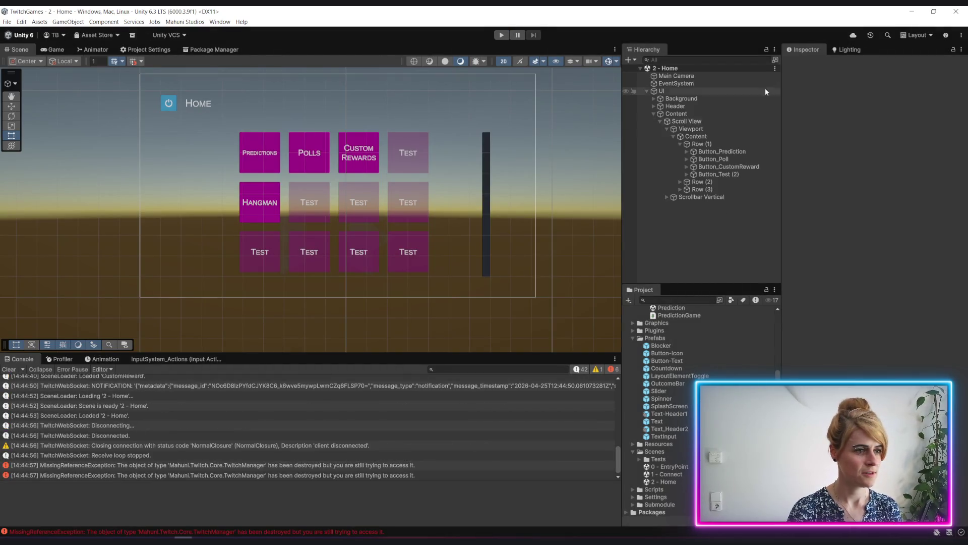
Create a MonoBehaviour script named CustomRewardGame in the CustomReward folder, then reopen the CustomReward scene.
scroll(661, 482, up, 4)
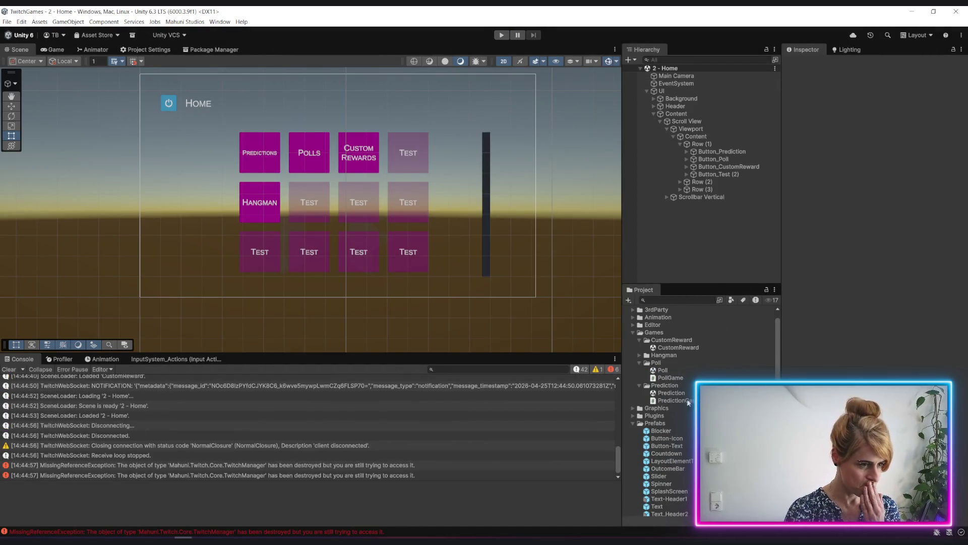
right_click(674, 343)
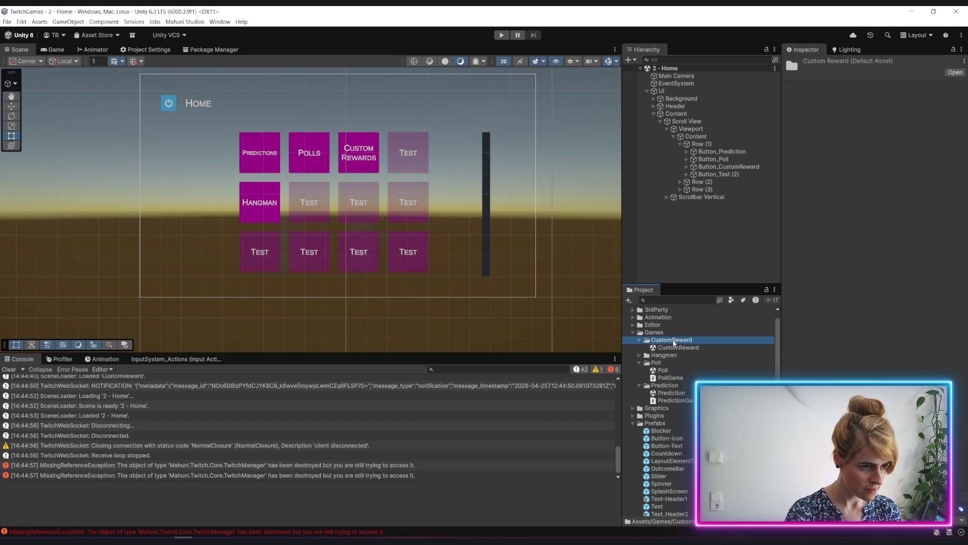
mouse_move(787, 117)
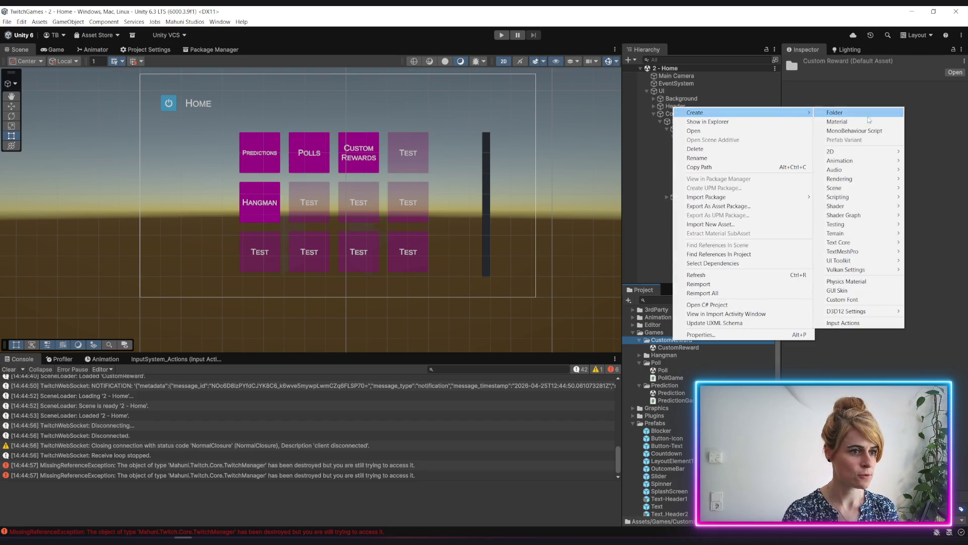
click(873, 130)
text(CustomReward)
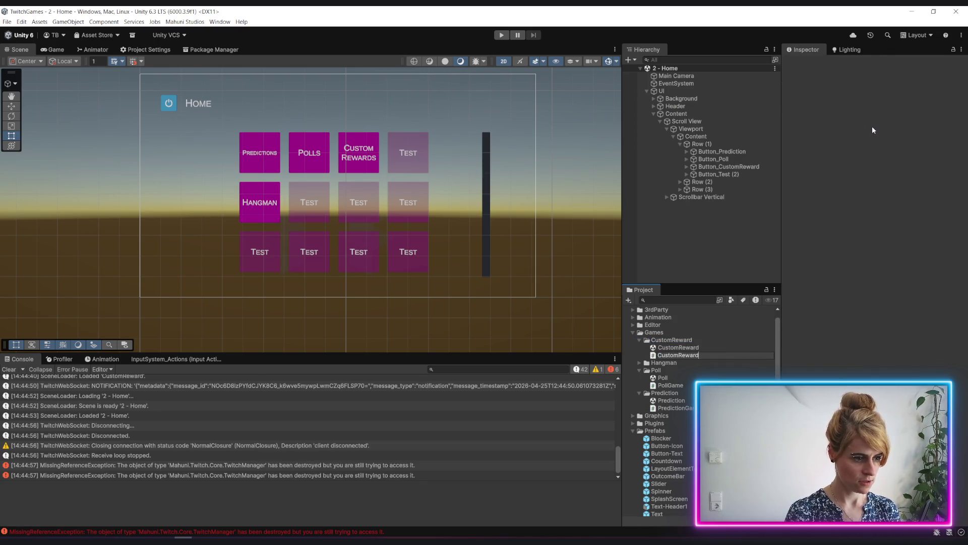
text(Game)
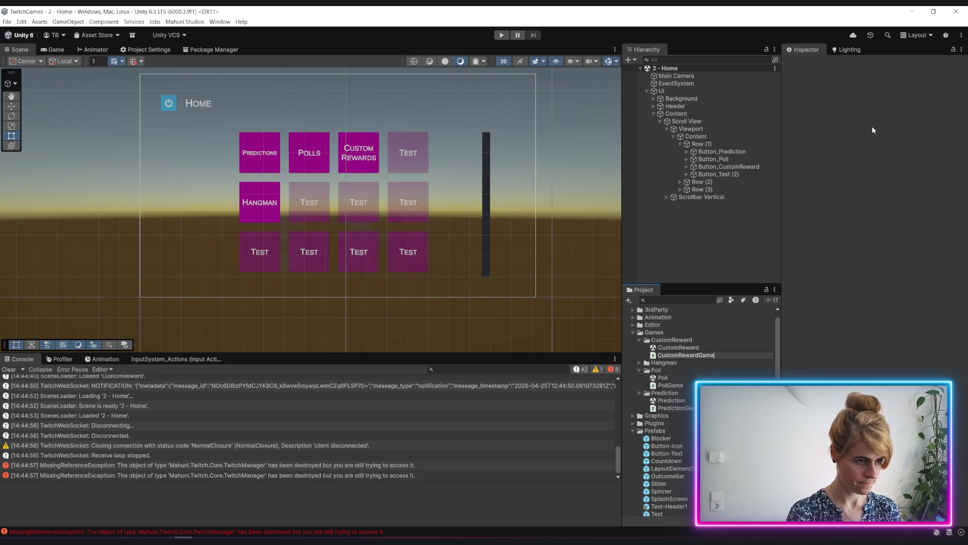
key(Return)
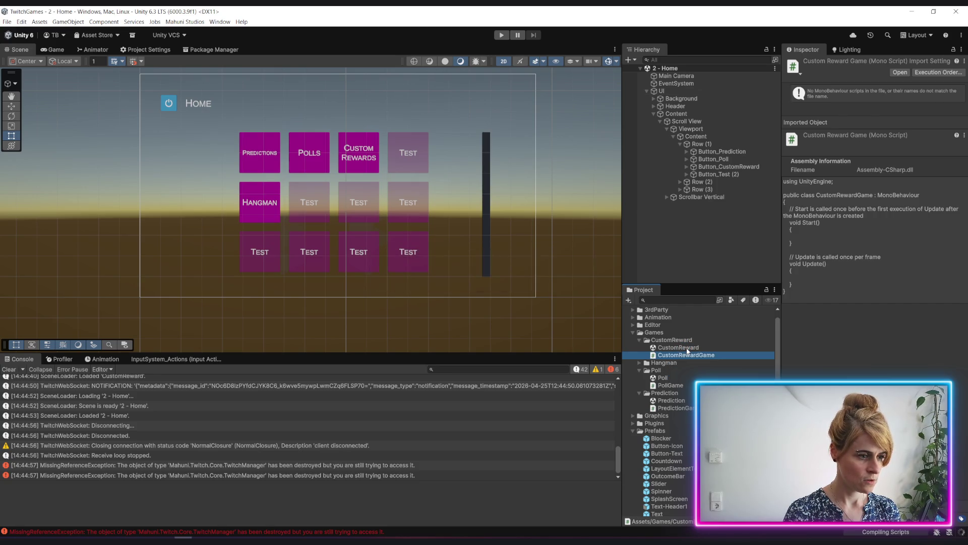
double_click(686, 348)
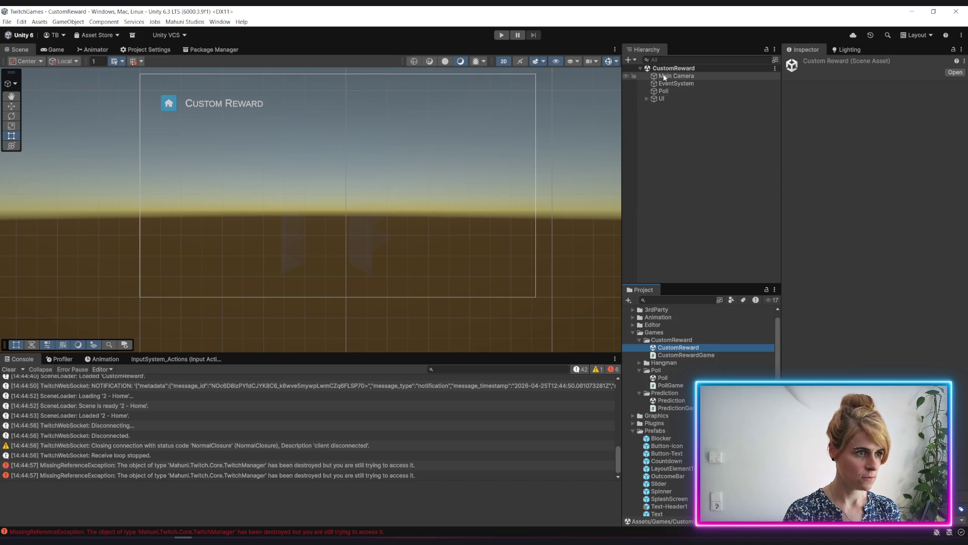
Rename the Poll object to CustomReward and move it into the UI group.
click(662, 93)
click(668, 91)
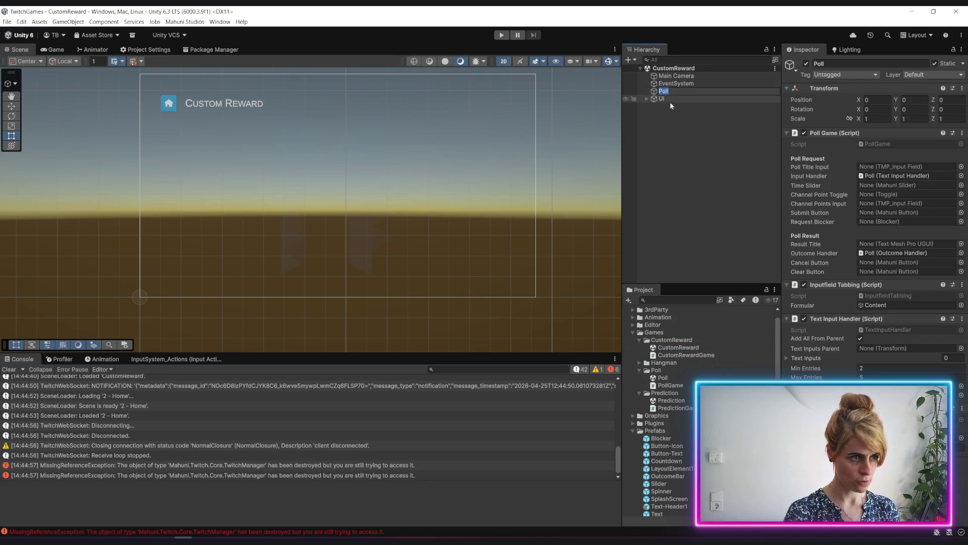
text(CustomReward)
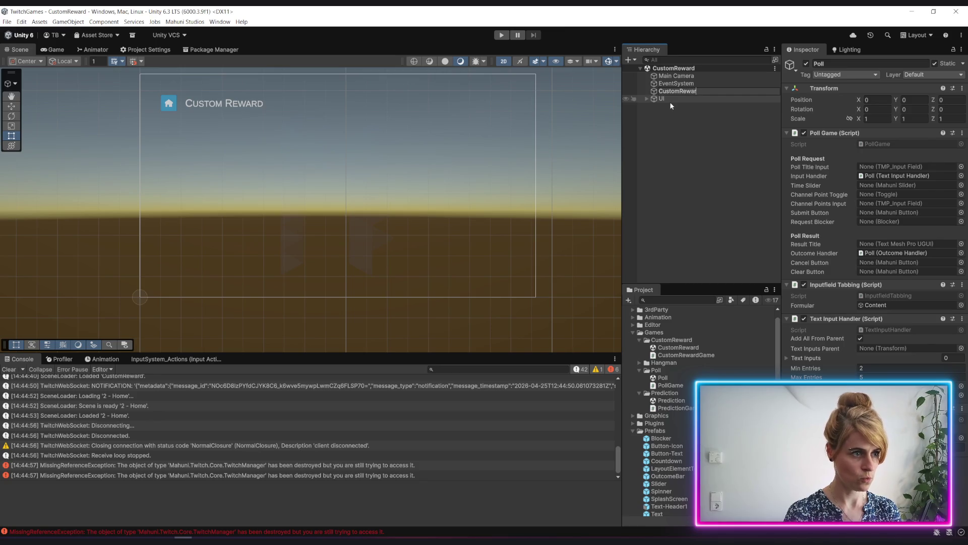
key(Return)
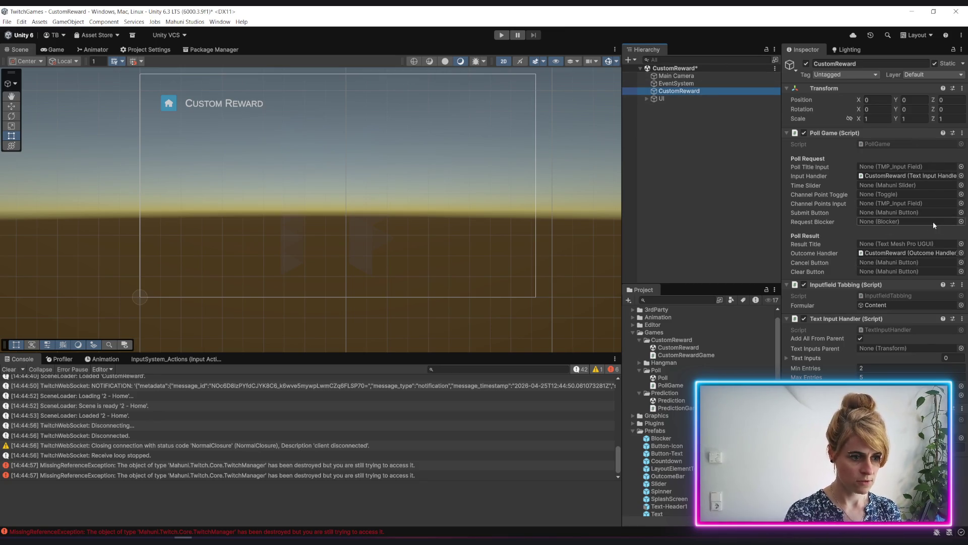
mouse_move(675, 83)
mouse_down()
mouse_move(691, 91)
mouse_move(666, 99)
mouse_up()
Create an empty CustomReward object with the CustomRewardGame script and place it above UI.
right_click(683, 101)
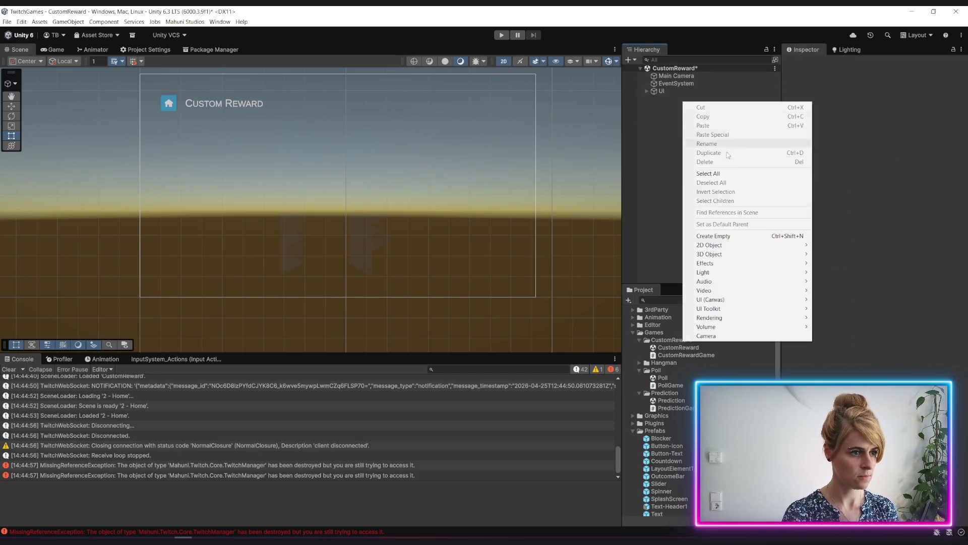
click(734, 236)
text(CustomRews)
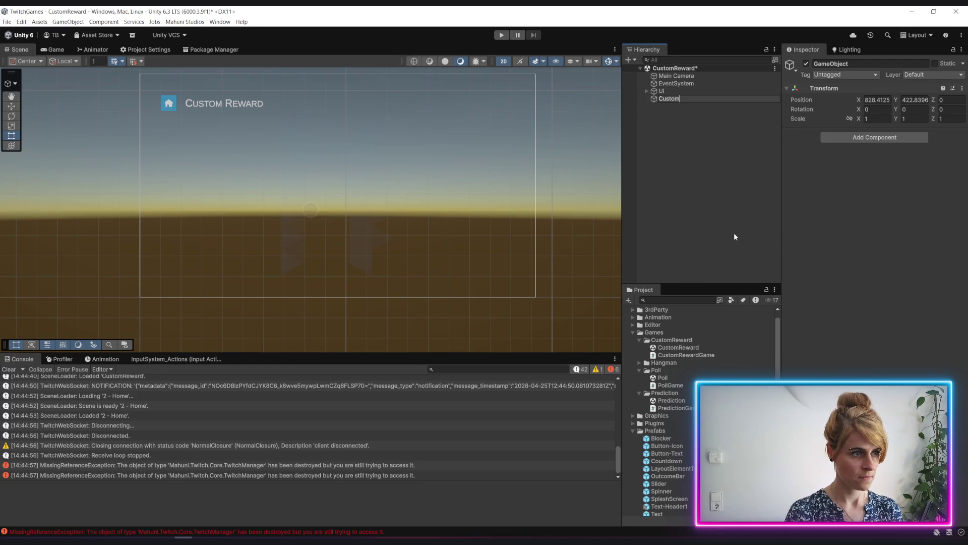
key(BackSpace)
text(ard)
key(Return)
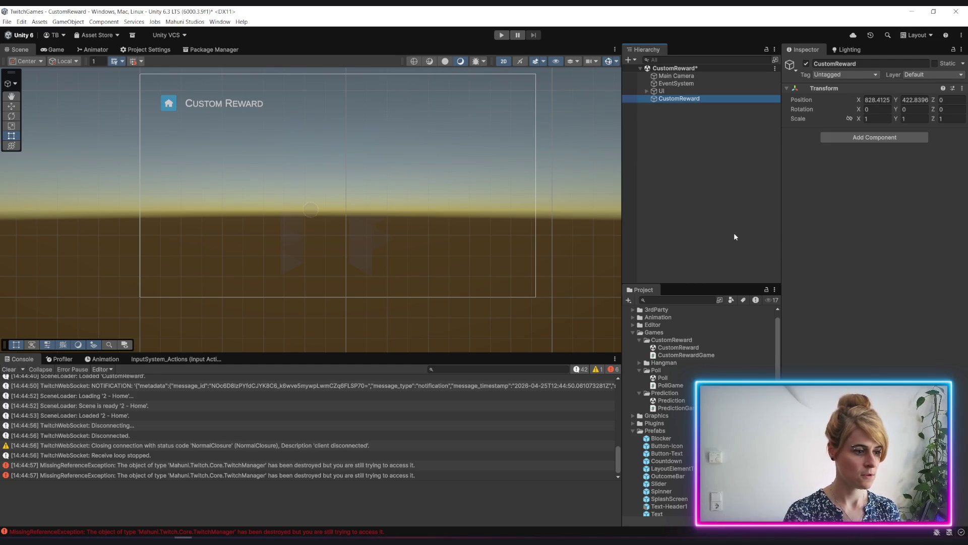
mouse_move(691, 357)
mouse_down()
mouse_move(846, 237)
mouse_move(858, 156)
mouse_up()
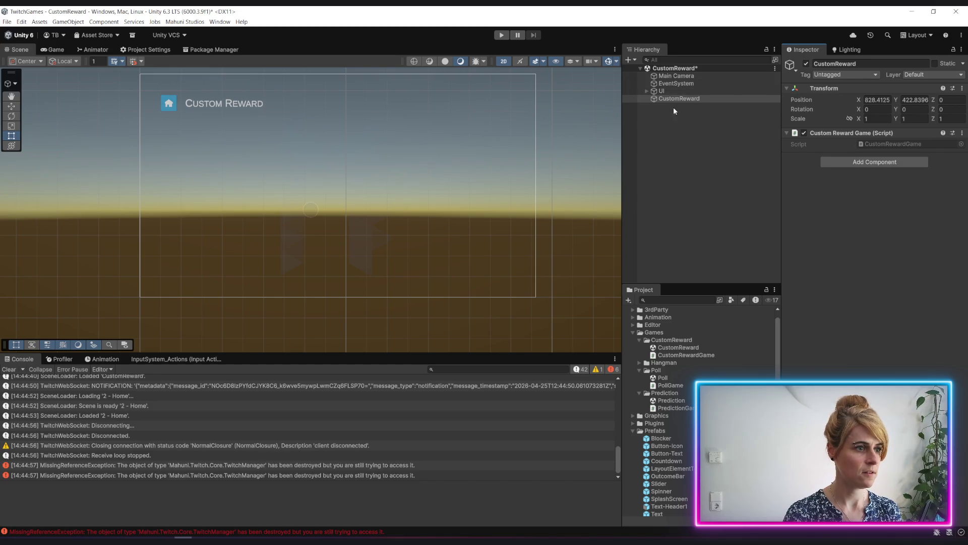
drag(674, 101, 680, 84)
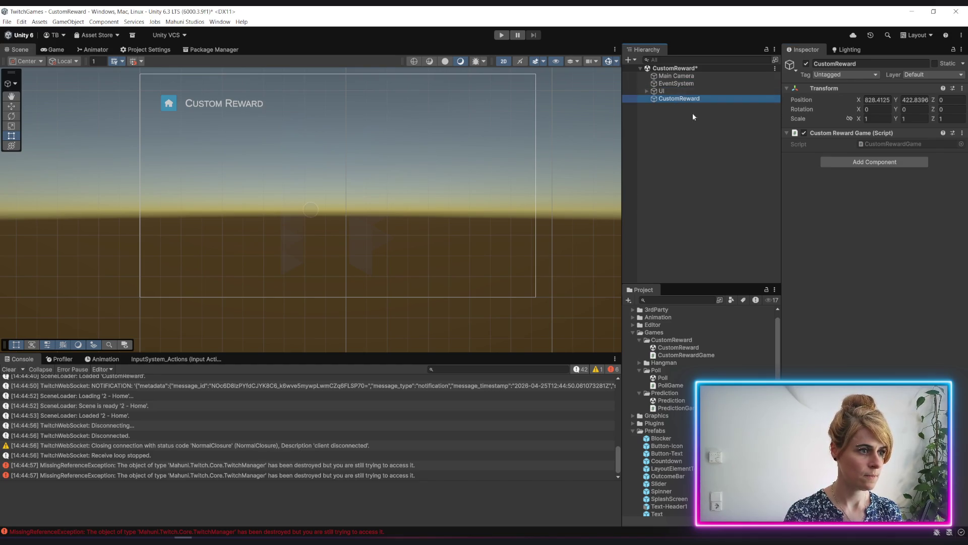
Save the scene and open CustomRewardGame for editing from the CustomReward object.
click(703, 165)
key(ctrl+s)
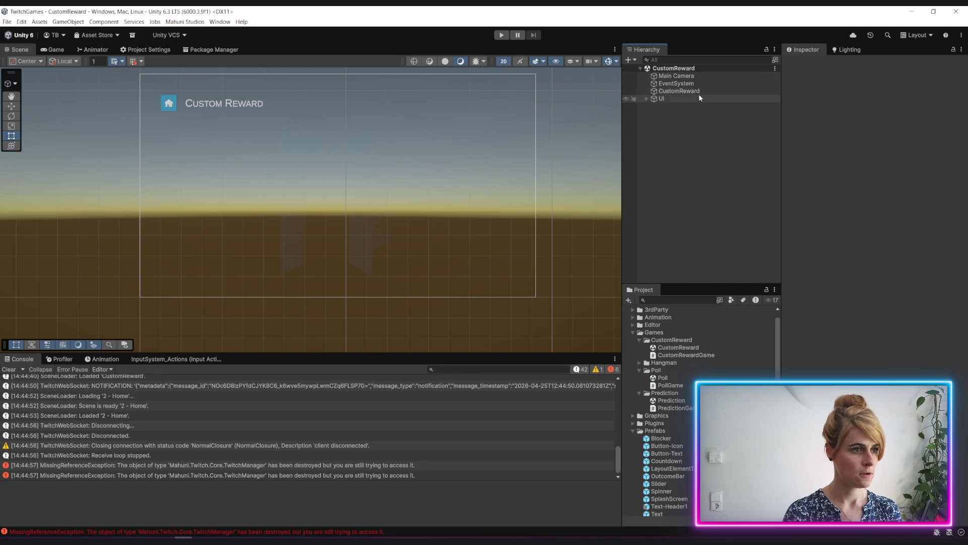
click(695, 84)
click(696, 91)
double_click(894, 147)
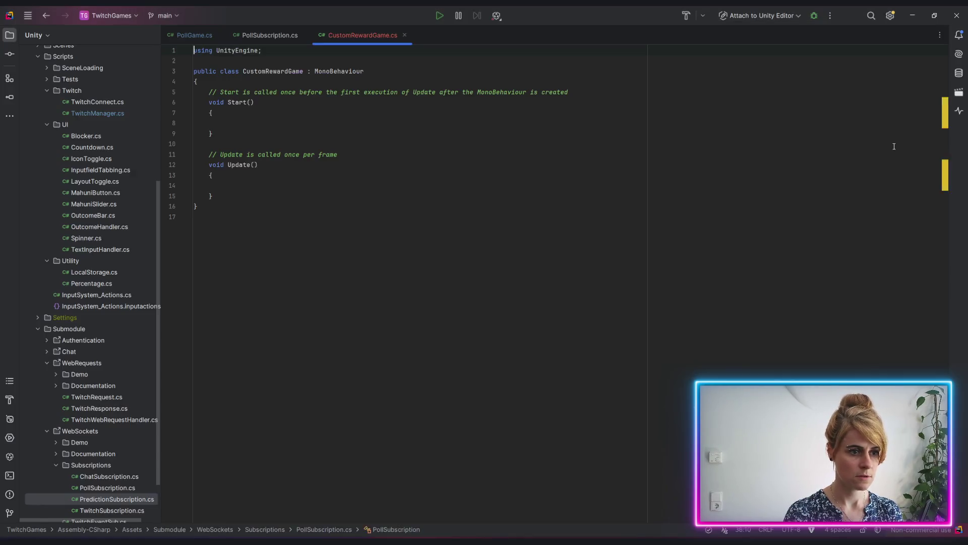
Delete the generated Start and Update methods and copy PollGame.cs's copyright and namespace header.
drag(224, 216, 169, 97)
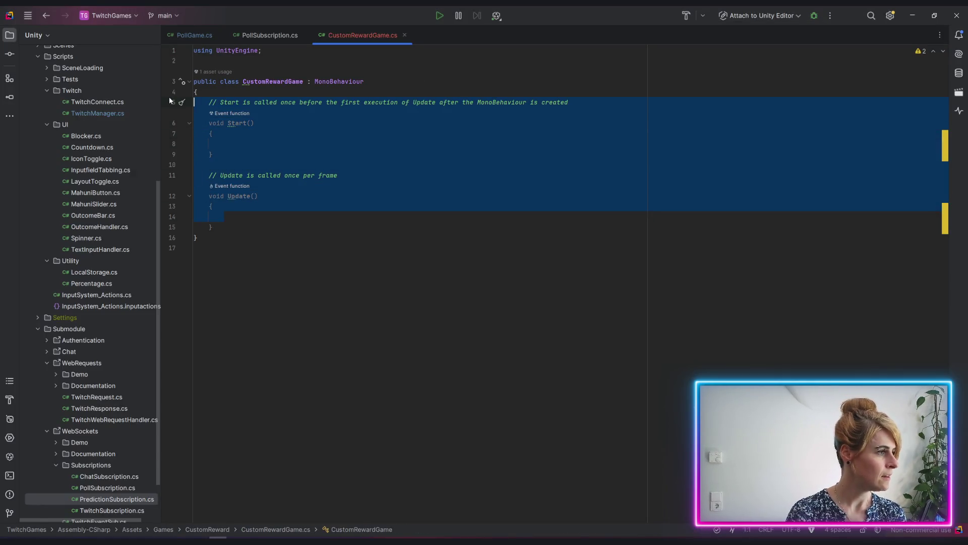
key(BackSpace)
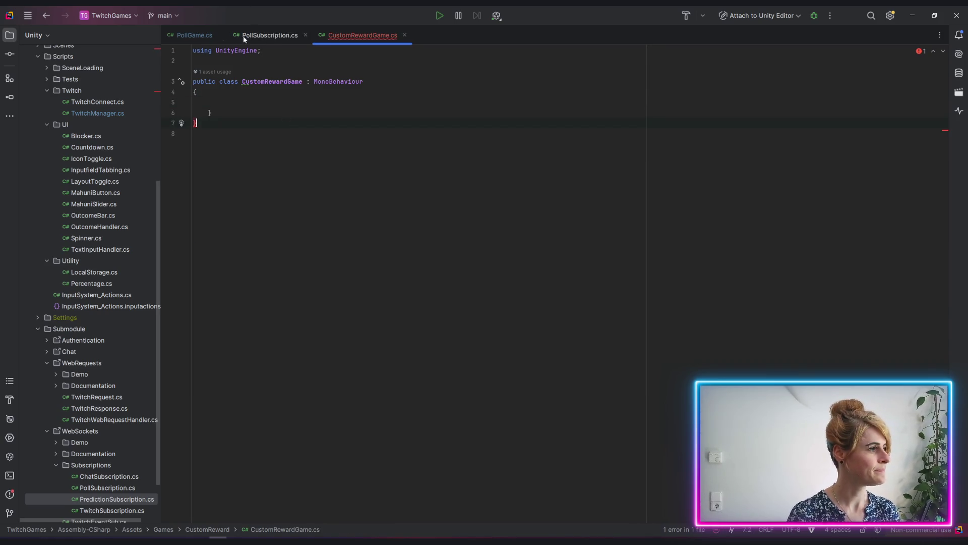
click(194, 35)
scroll(454, 252, down, 10)
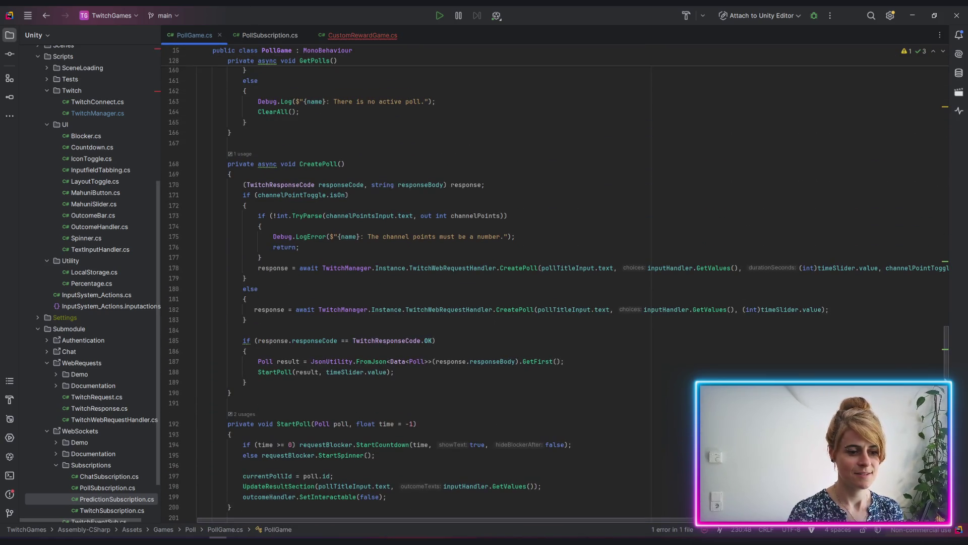
scroll(725, 81, up, 15)
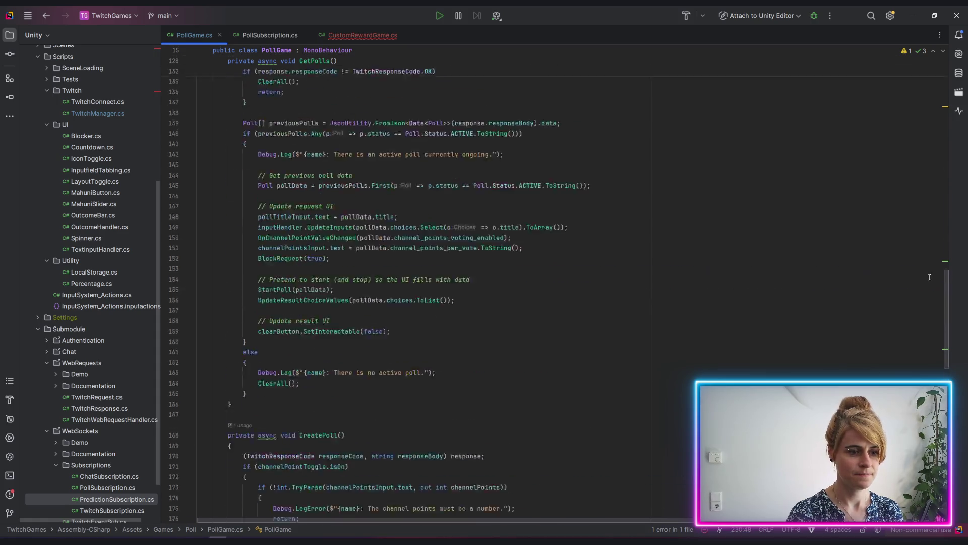
drag(198, 82, 198, 50)
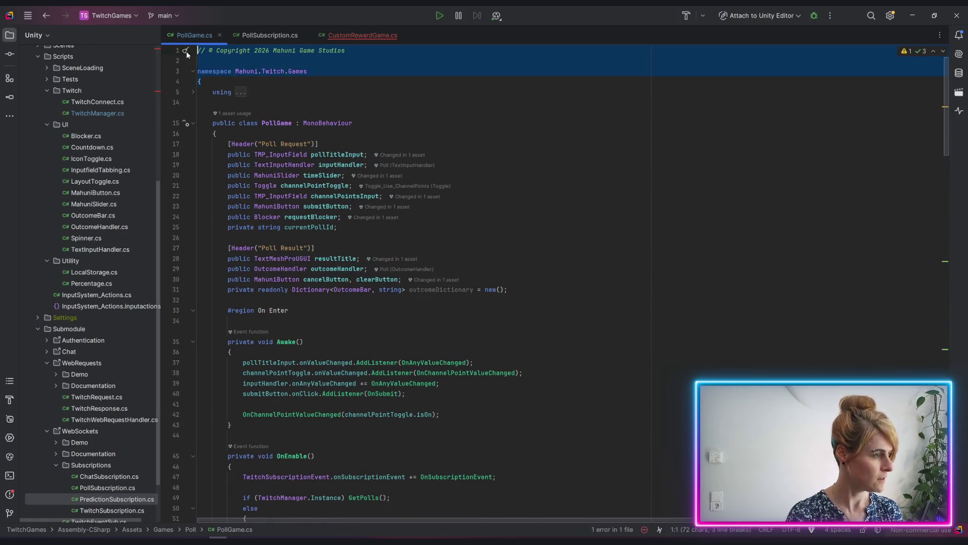
Paste the header into CustomRewardGame.cs and reformat so the class nests in Mahuni.Twitch.Games.
click(356, 35)
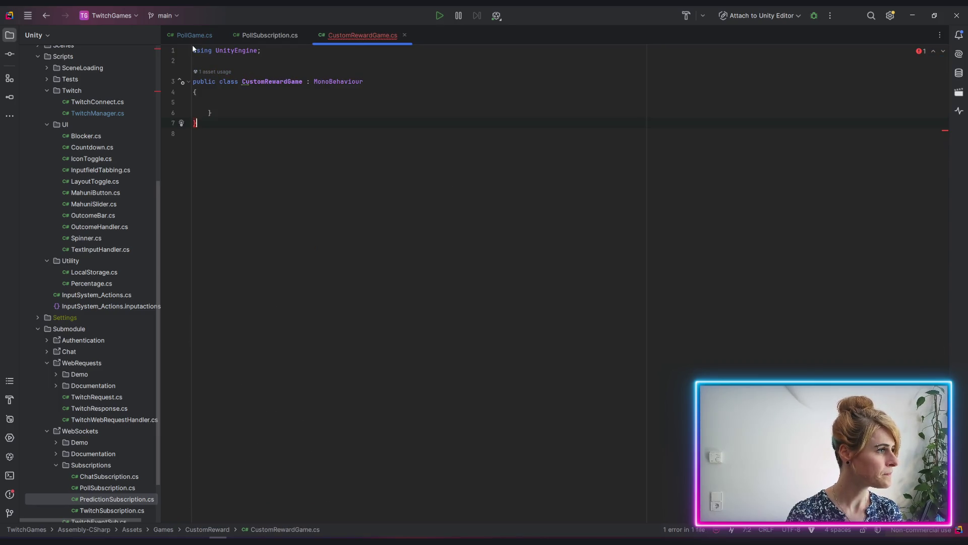
key(ctrl+v)
key(Tab)
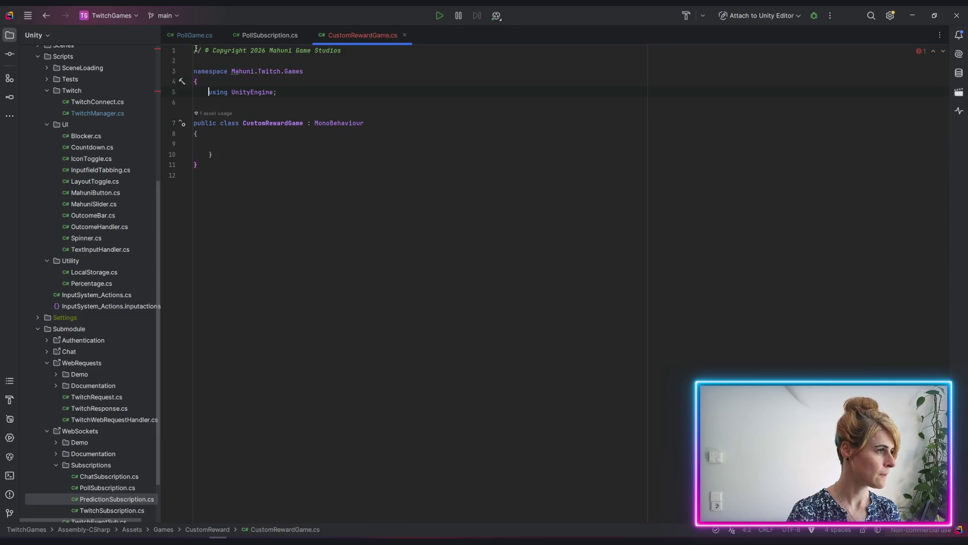
key(ctrl+a)
key(ctrl+alt+l)
click(353, 144)
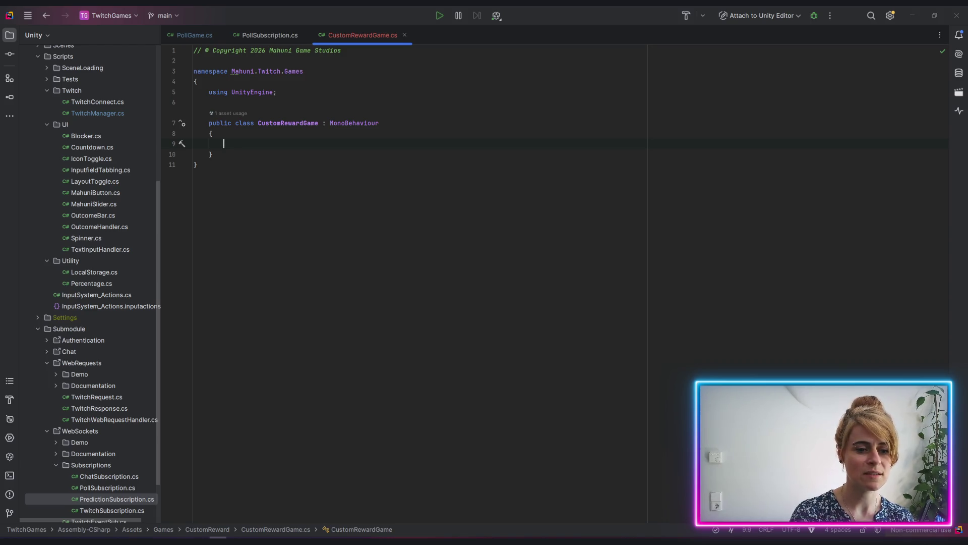
Save CustomRewardGame.cs and bring up the browser's Create Custom Rewards API reference.
key(alt+Tab)
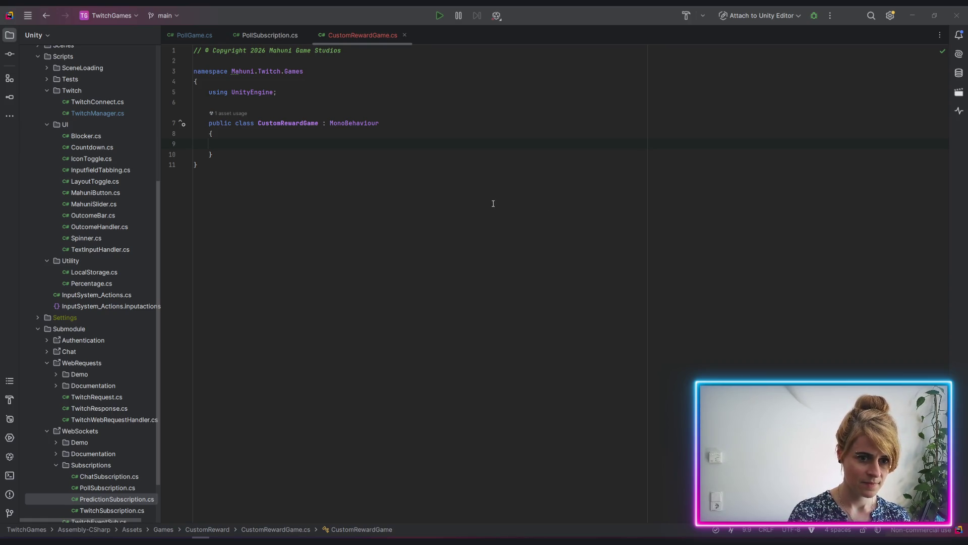
click(285, 142)
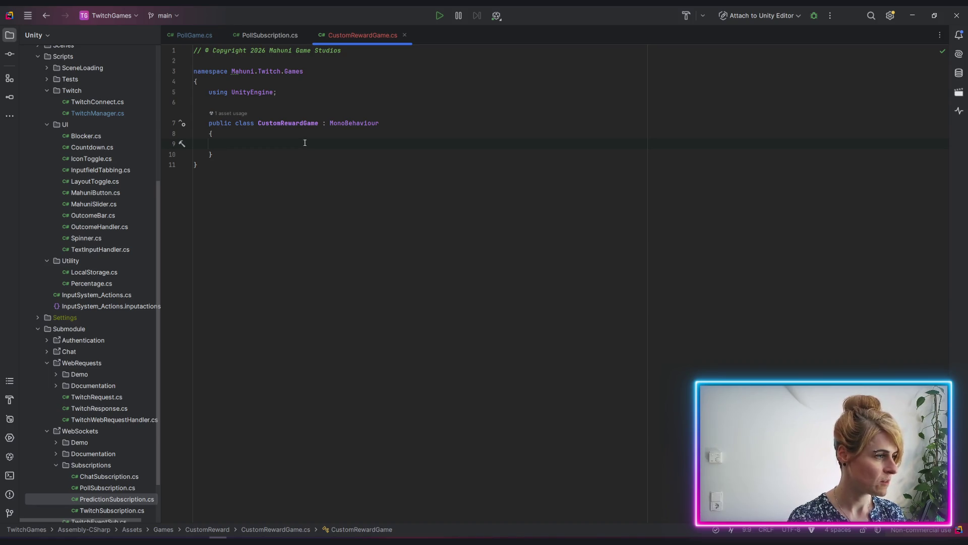
click(252, 486)
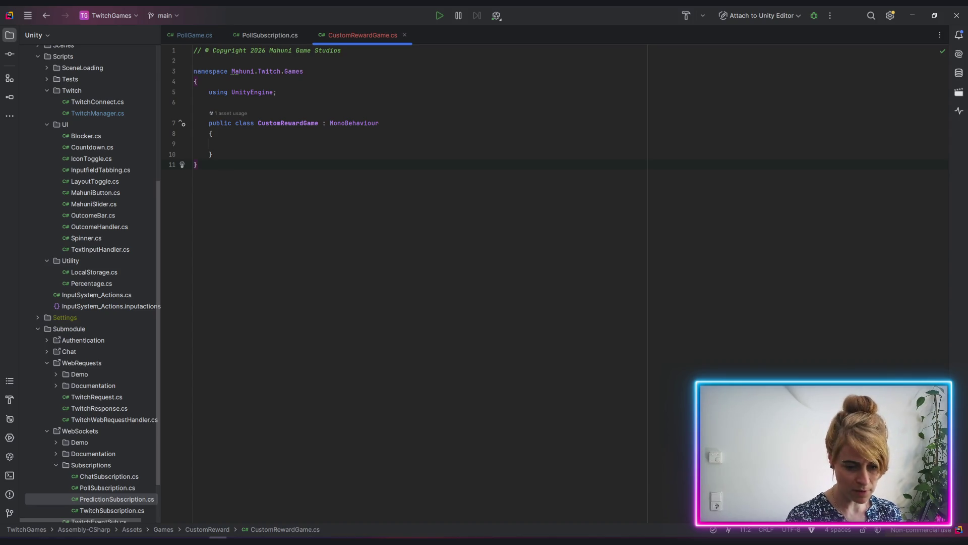
key(alt+Tab)
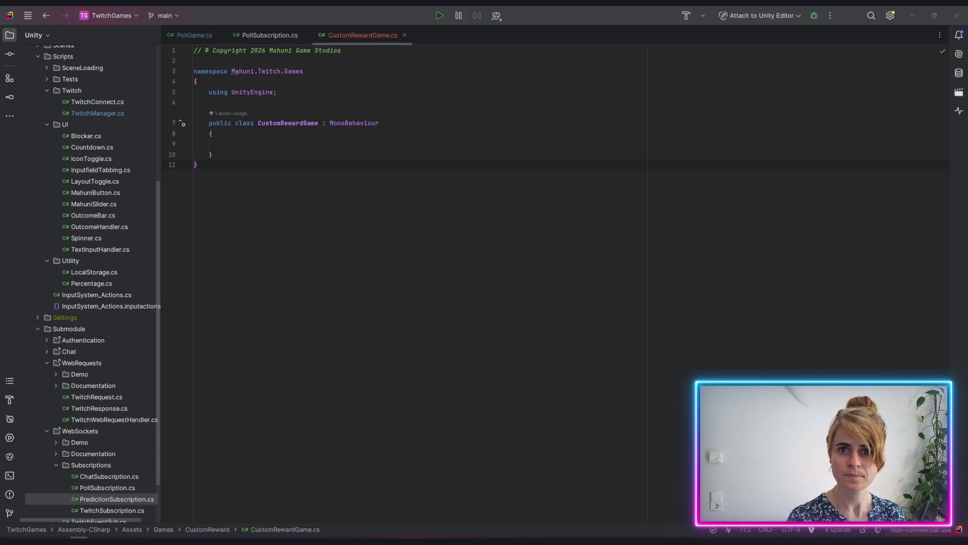
key(alt+Tab)
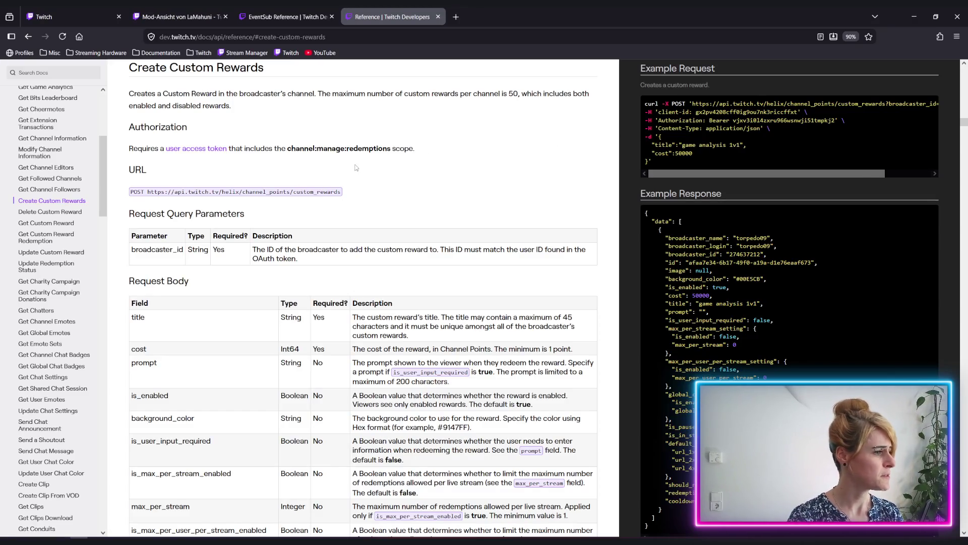
Check the required channel:manage:redemptions scope in the docs, then return to Rider.
drag(288, 148, 391, 148)
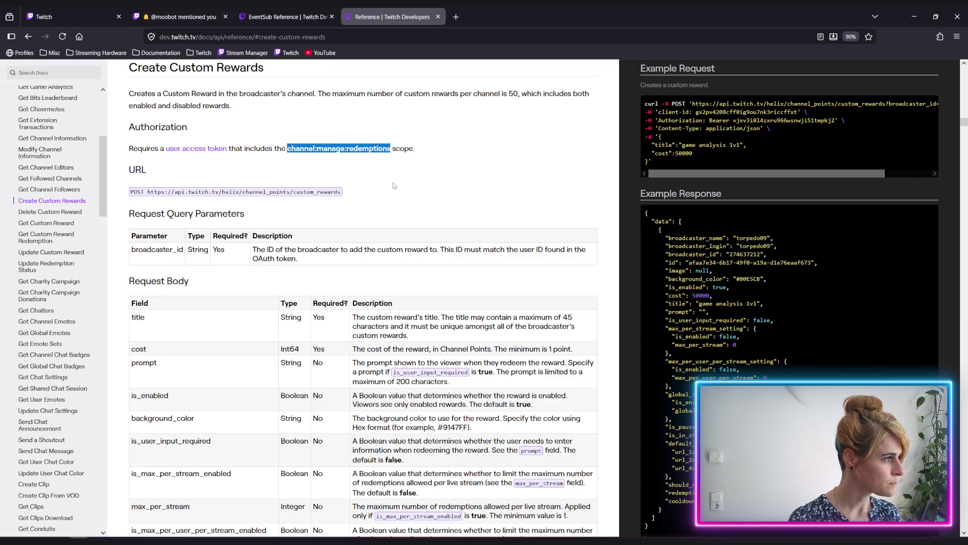
click(419, 176)
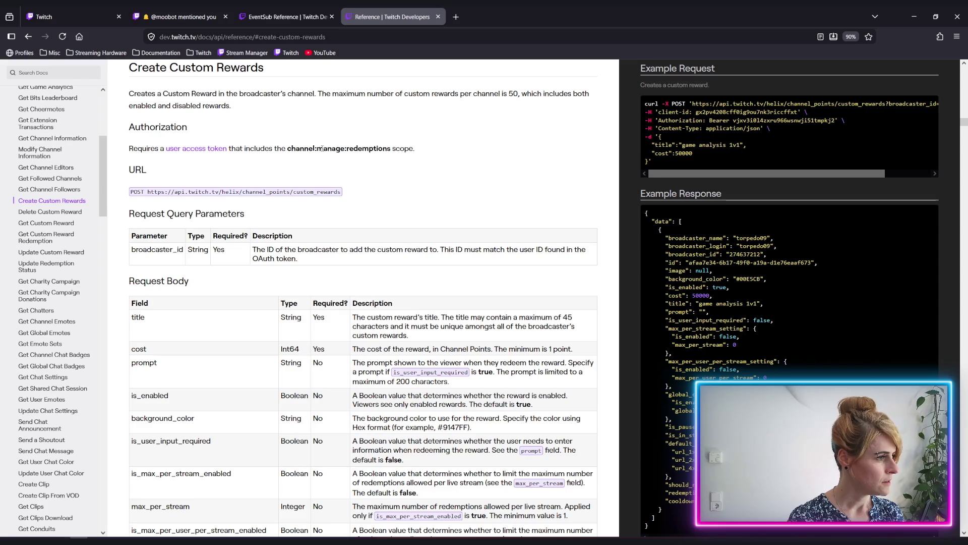
drag(317, 148, 387, 152)
click(397, 160)
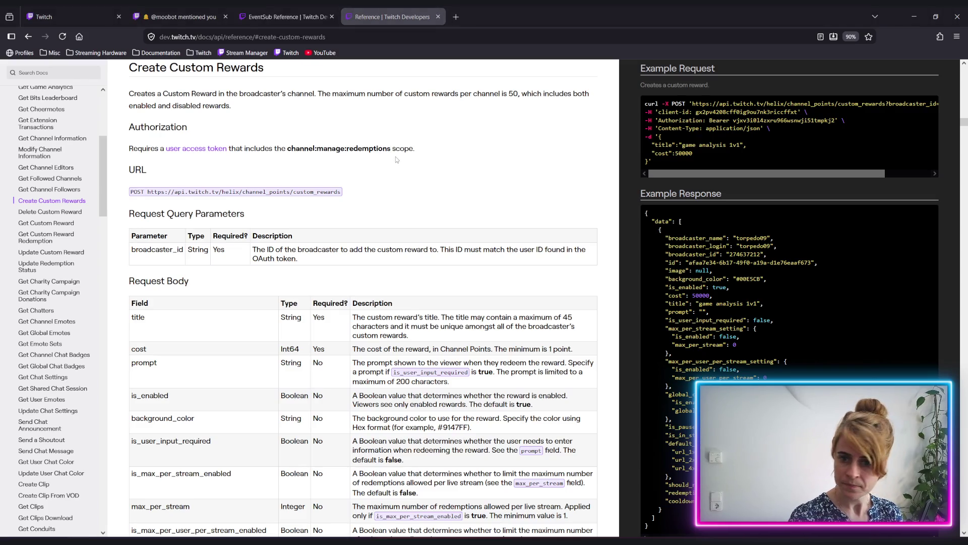
key(alt+Tab)
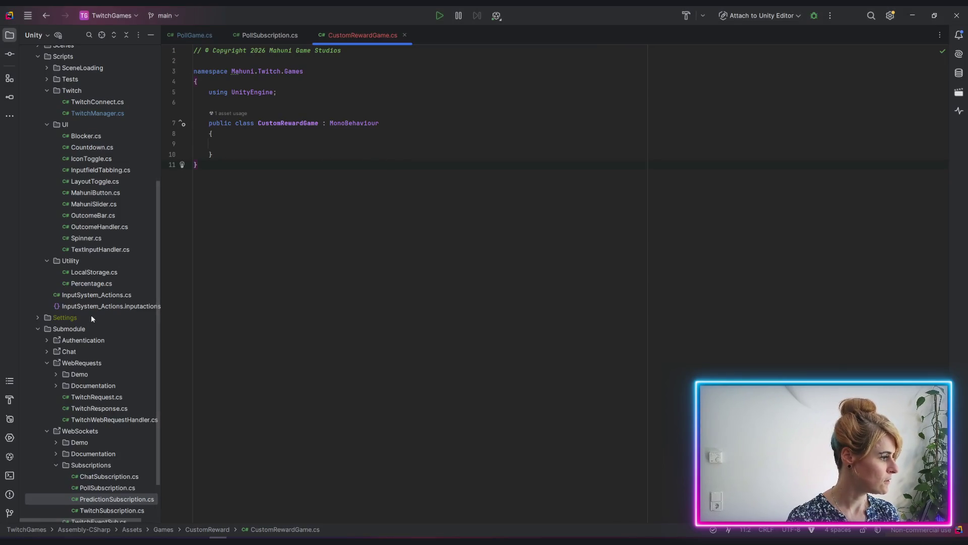
Open TwitchManager.cs and go to its GameScopes list.
scroll(58, 249, up, 1)
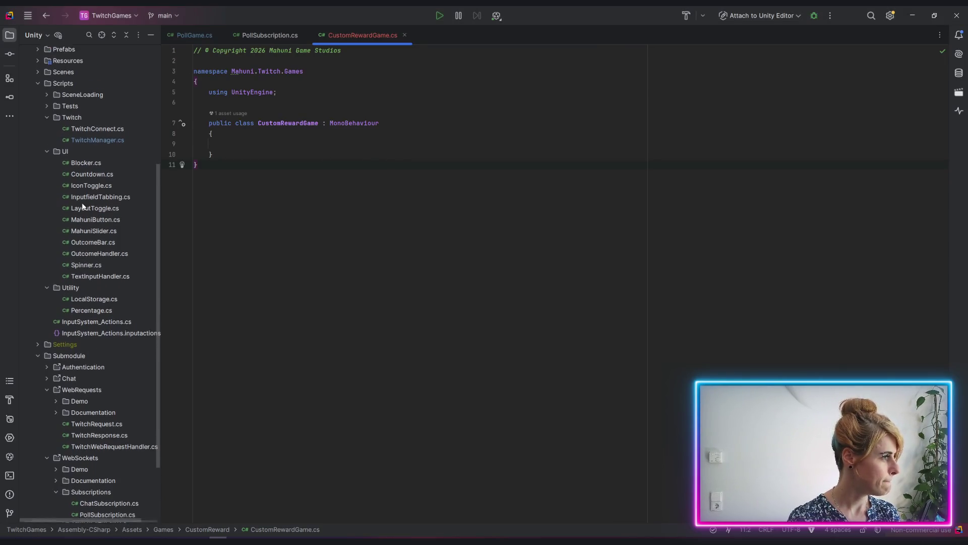
double_click(99, 141)
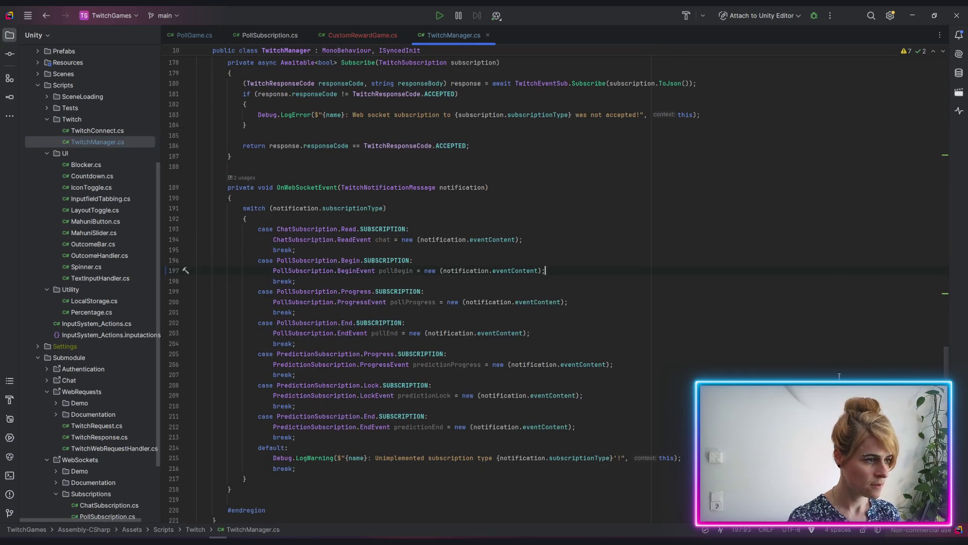
scroll(866, 307, up, 5)
scroll(866, 307, up, 15)
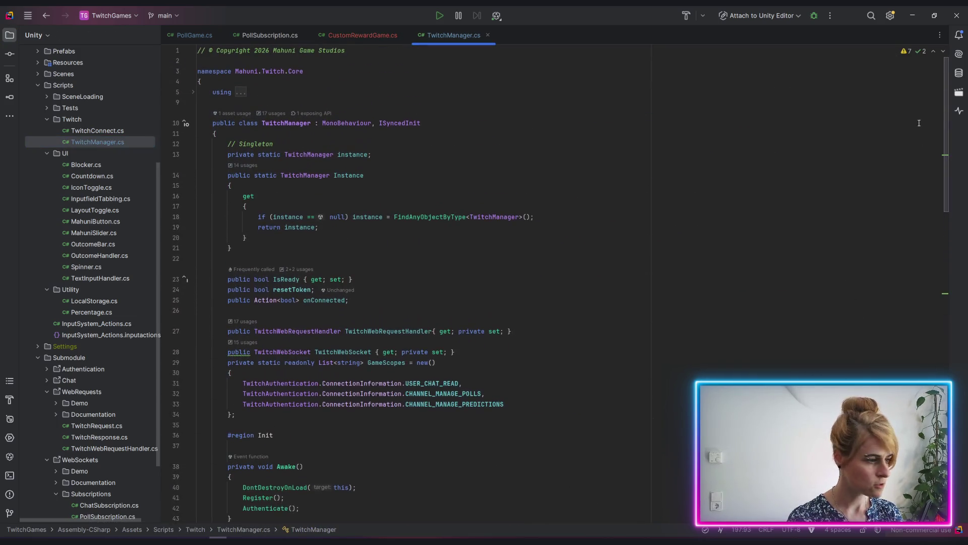
scroll(331, 306, down, 3)
scroll(360, 182, down, 2)
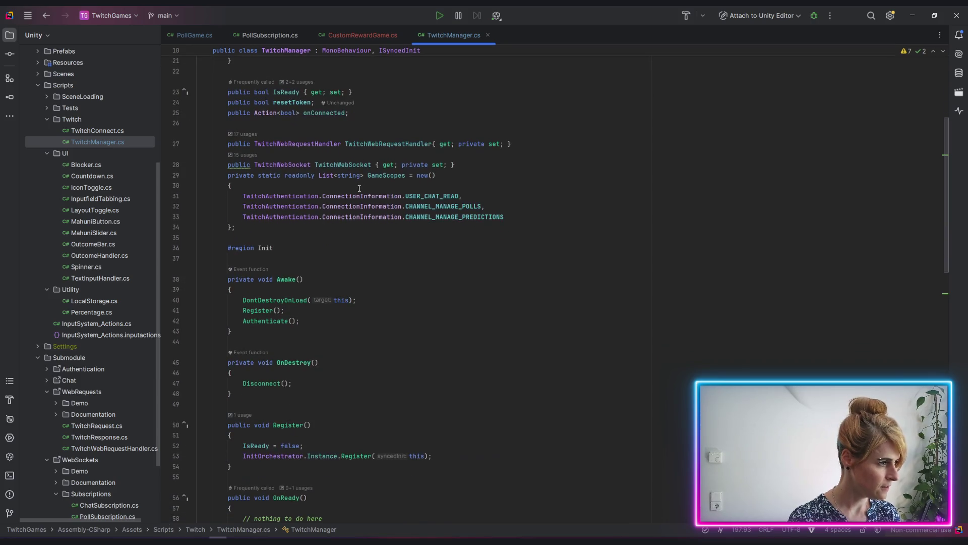
click(379, 177)
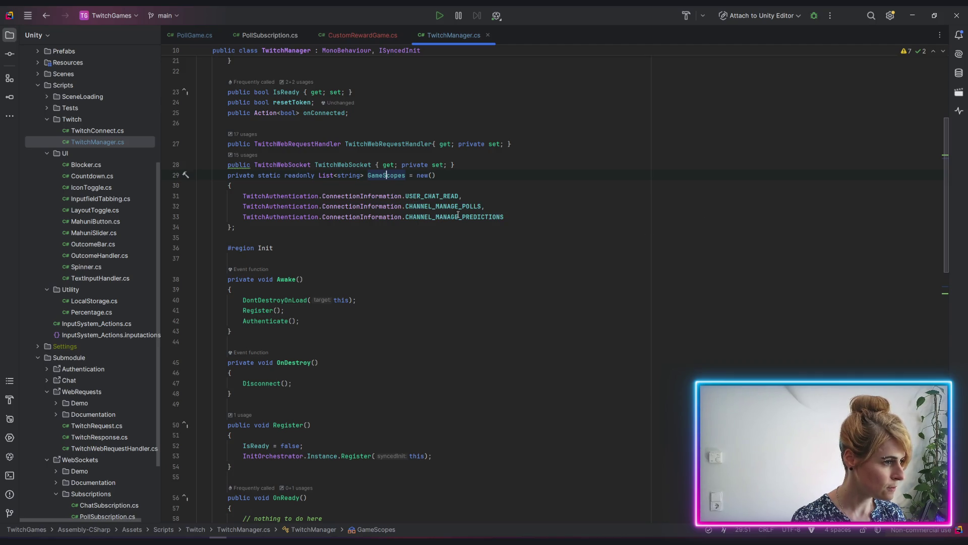
Append TwitchAuthentication.ConnectionInformation.CHANNEL_MANAGE_REDEMPTIONS after the PREDICTIONS scope entry.
click(529, 216)
text(,)
key(Return)
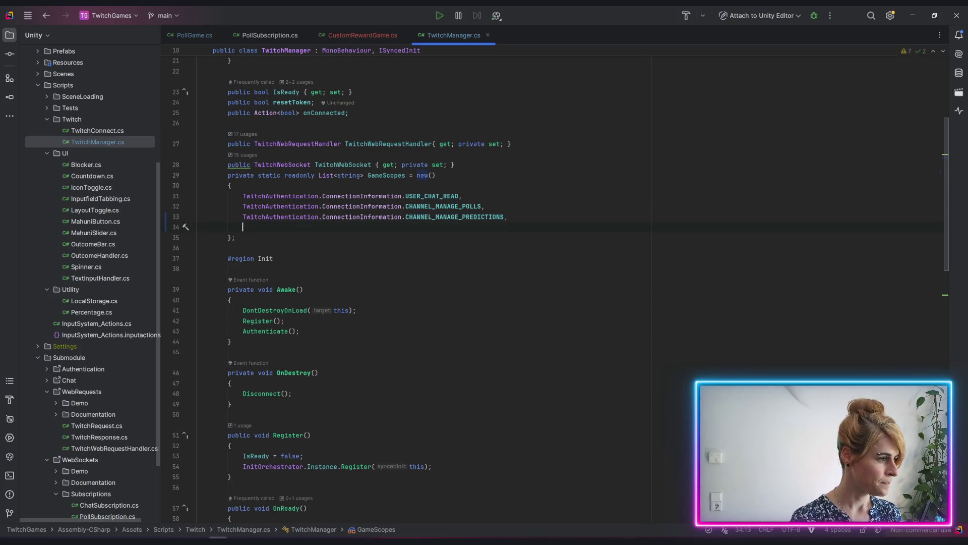
text(tw)
key(Return)
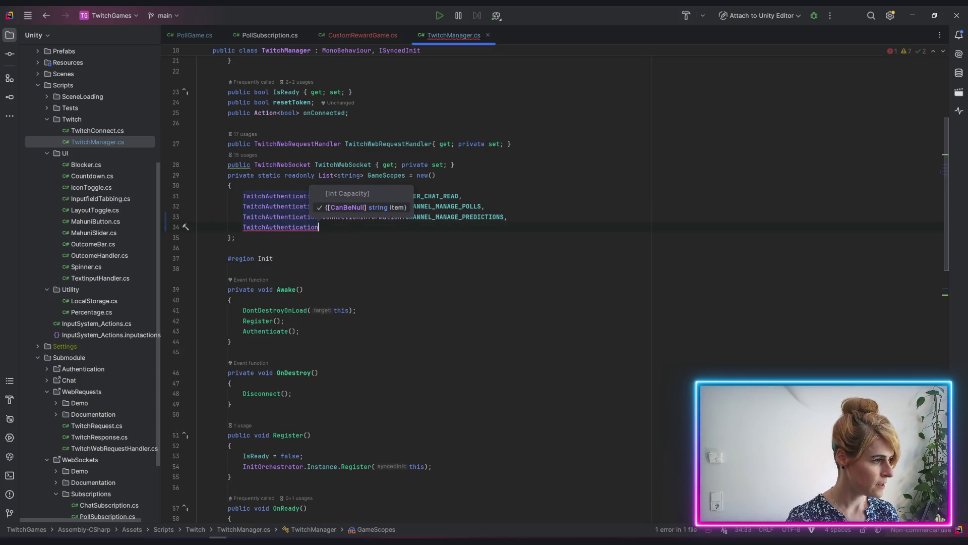
text(.conn)
key(Return)
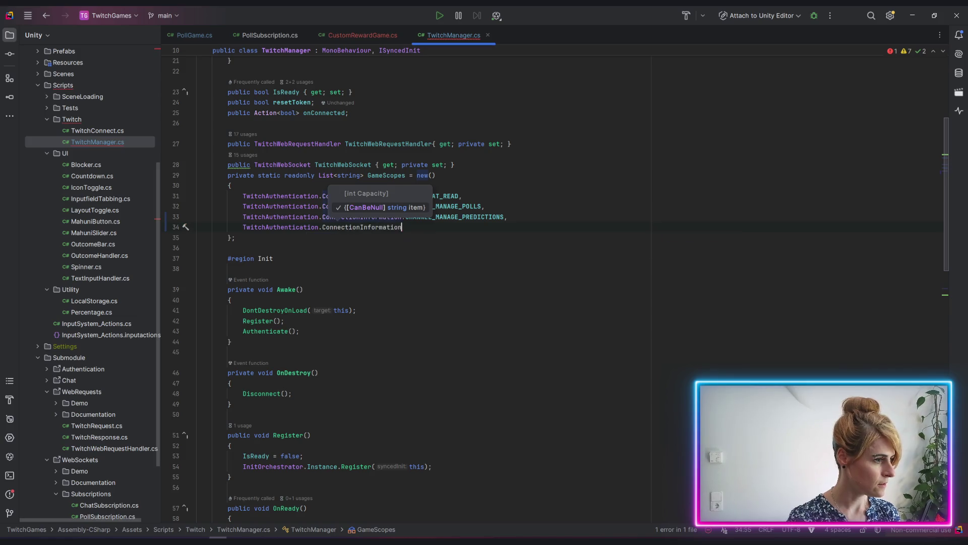
text(.)
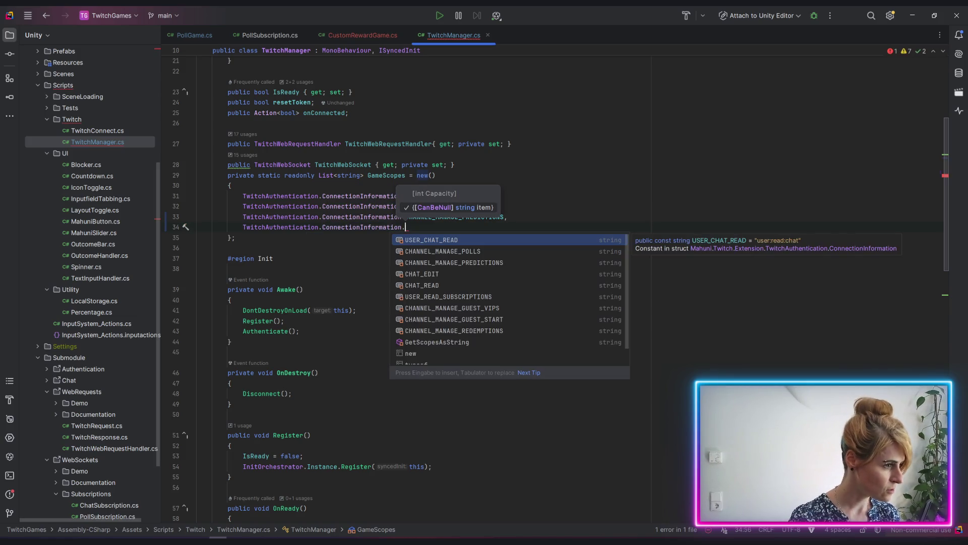
text(re)
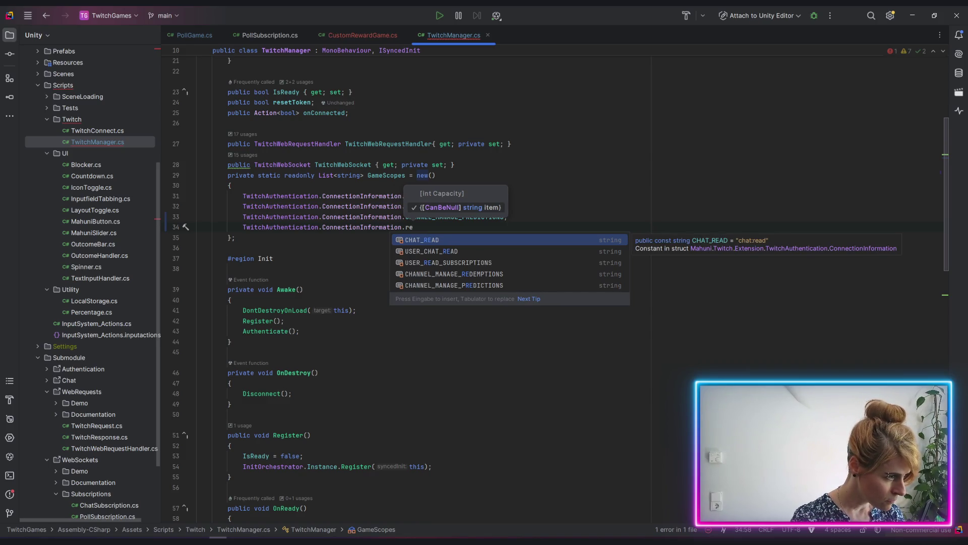
key(Down)
key(Down)
key(Down)
key(Return)
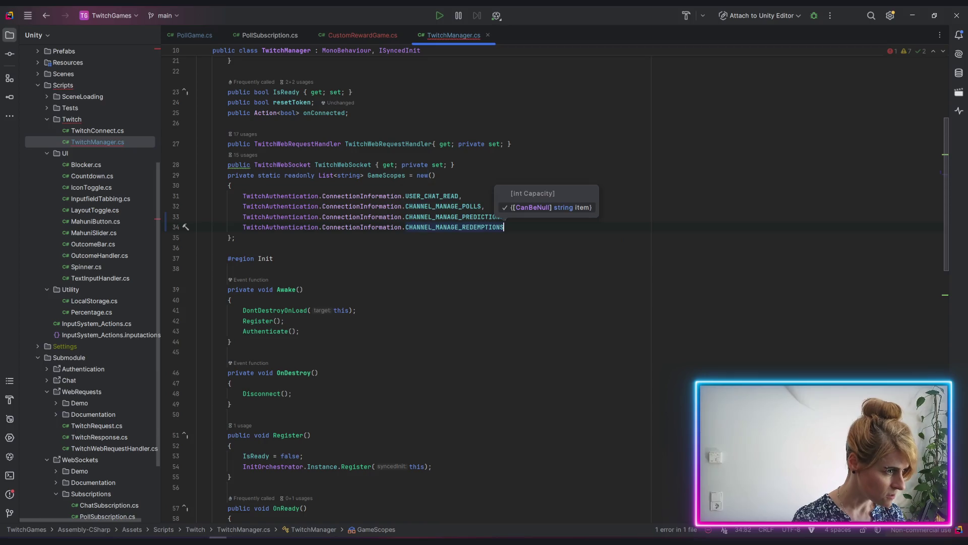
Check the Create Custom Rewards POST endpoint URL in the docs, then return to CustomRewardGame.cs.
key(alt+Tab)
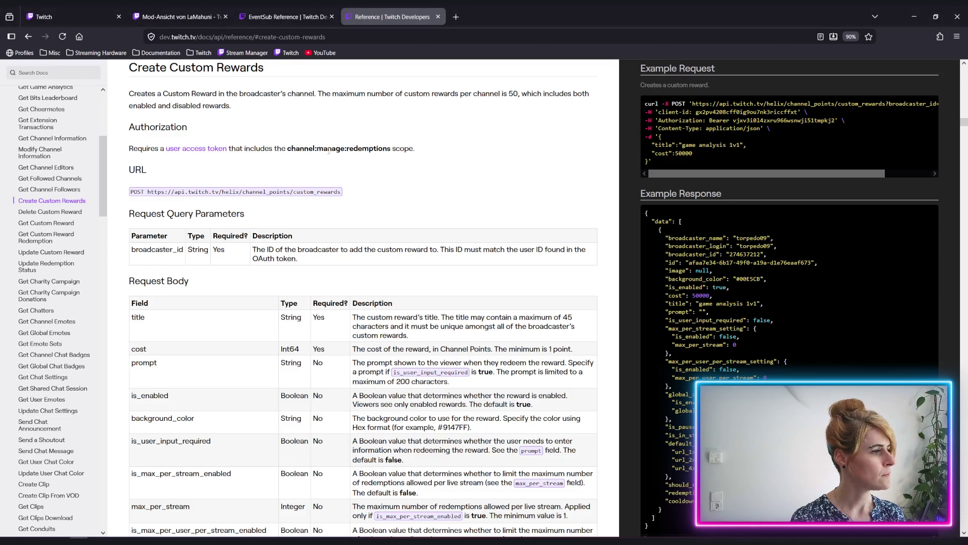
key(alt+Tab)
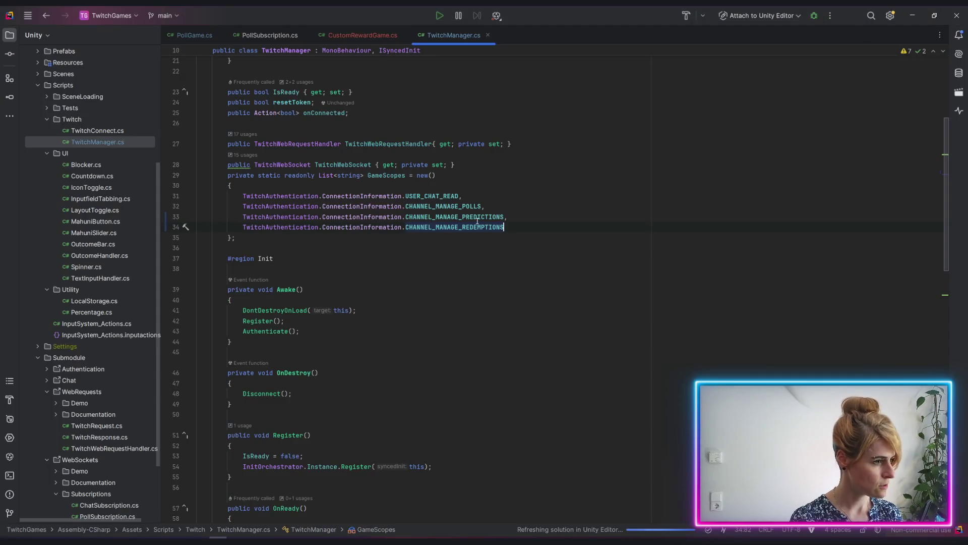
mouse_move(473, 227)
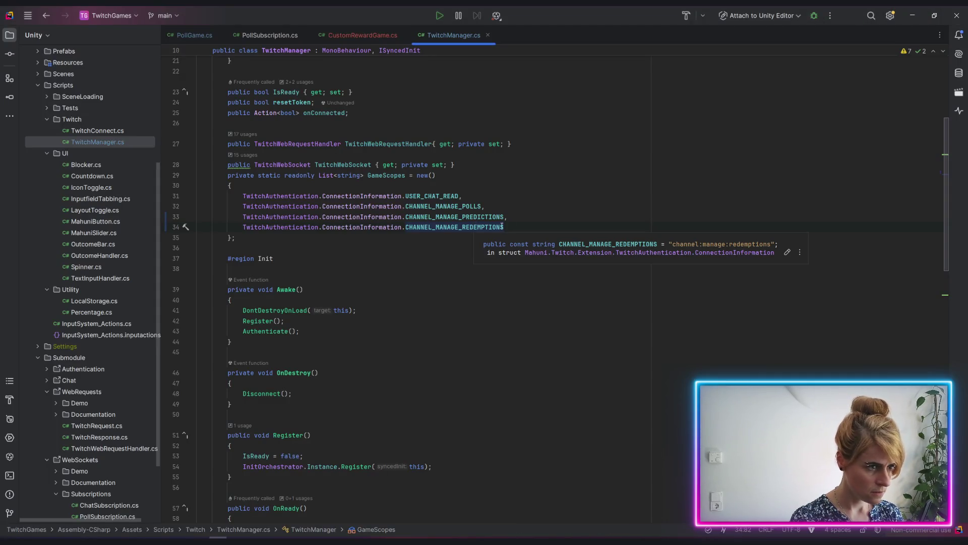
key(Down)
key(Down)
key(Down)
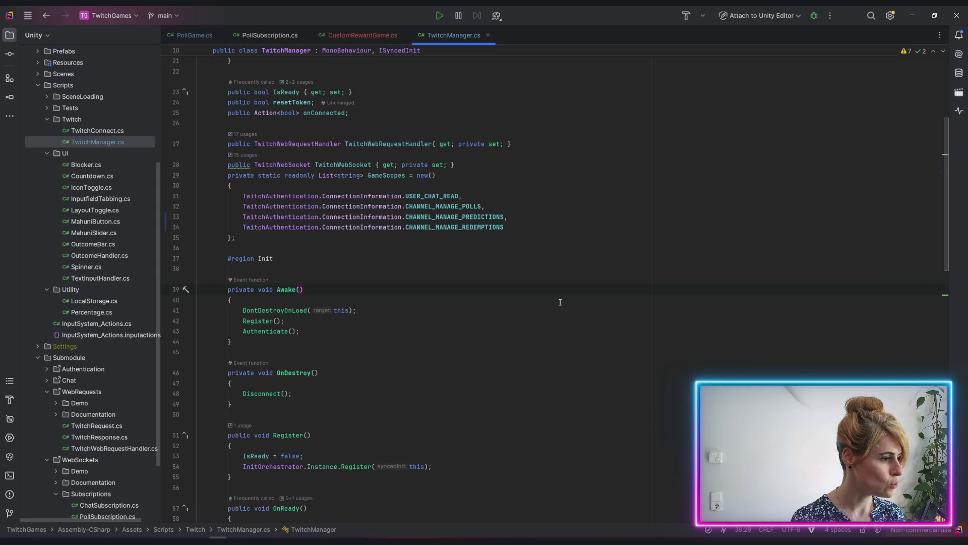
key(alt+Tab)
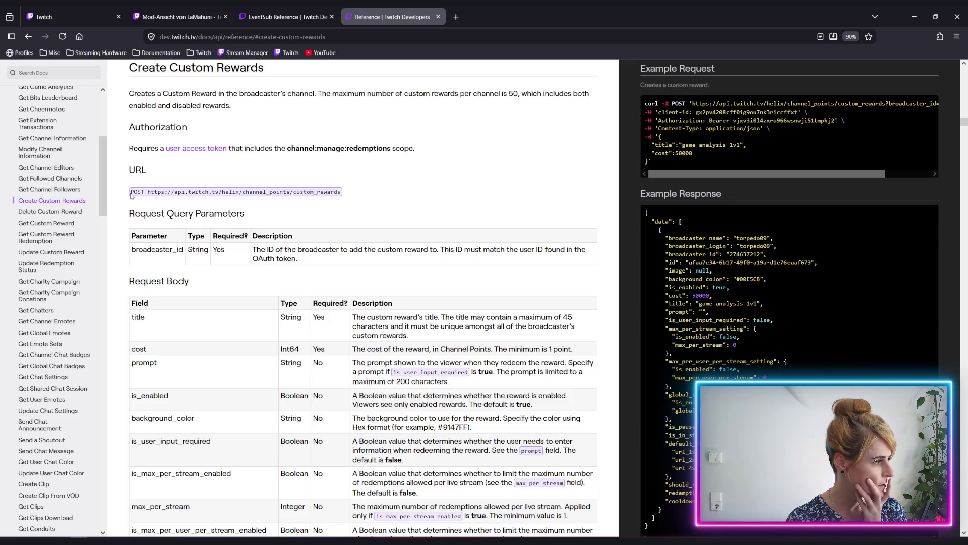
mouse_move(130, 193)
mouse_down()
mouse_move(280, 185)
mouse_move(403, 201)
mouse_up()
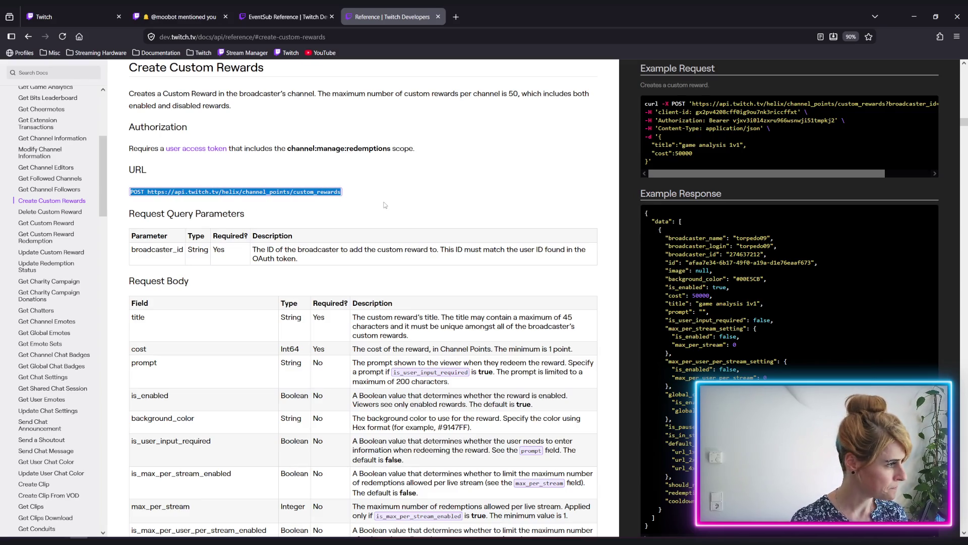
key(alt+Tab)
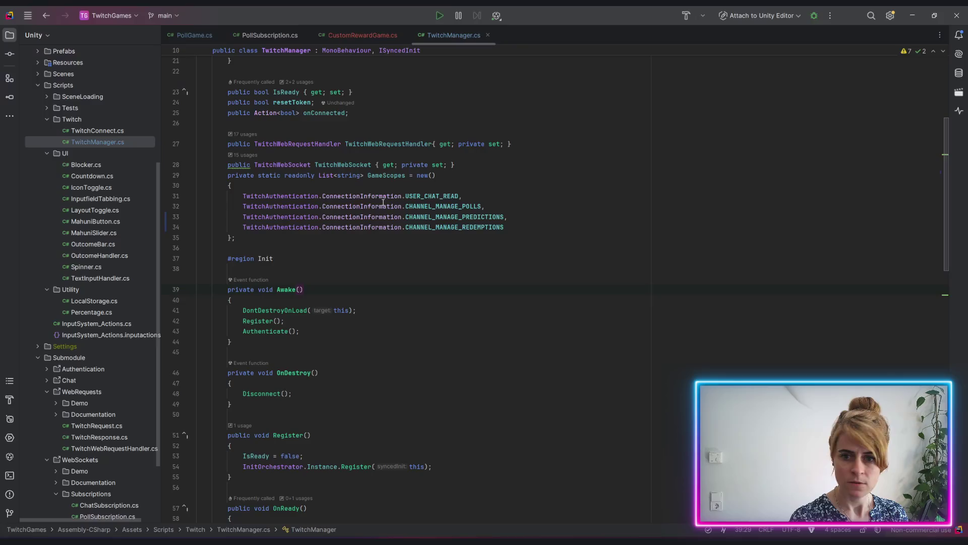
click(356, 36)
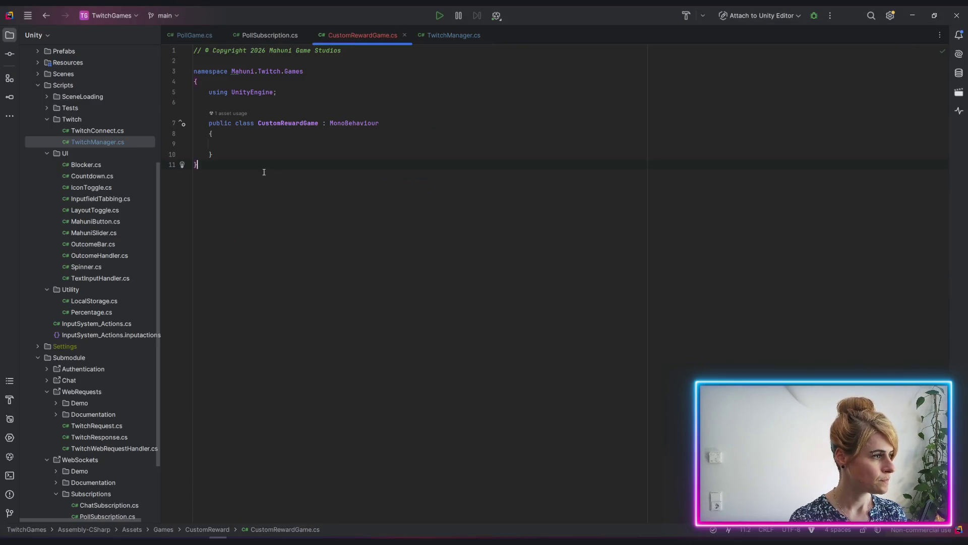
Add a private void Bla() method whose body starts with 'var response = await'.
click(291, 139)
key(Return)
key(Return)
key(Return)
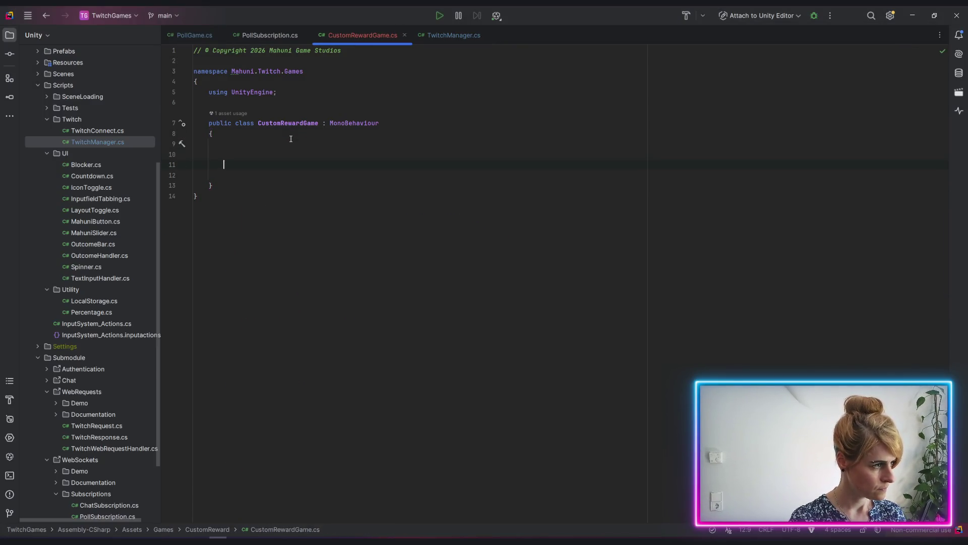
text(pro)
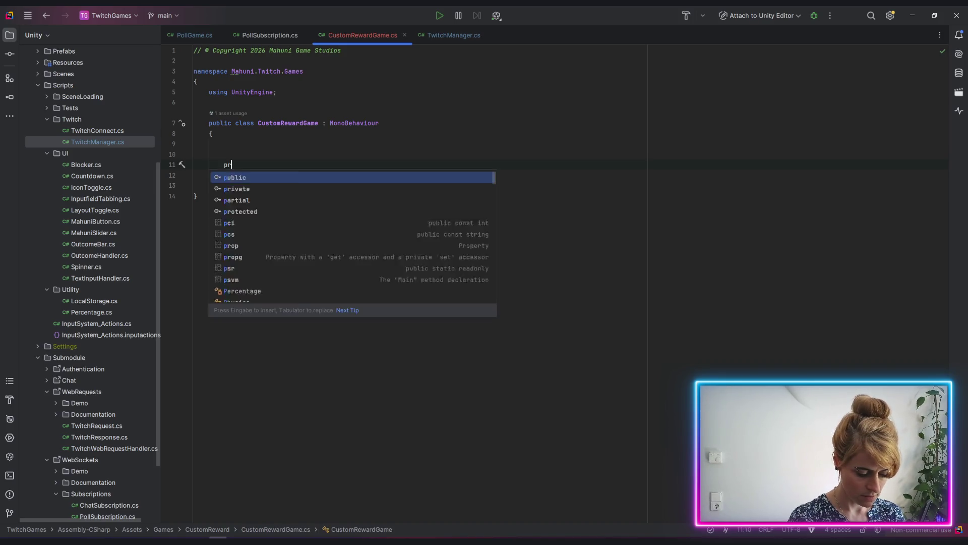
key(BackSpace)
text(ivate void BV)
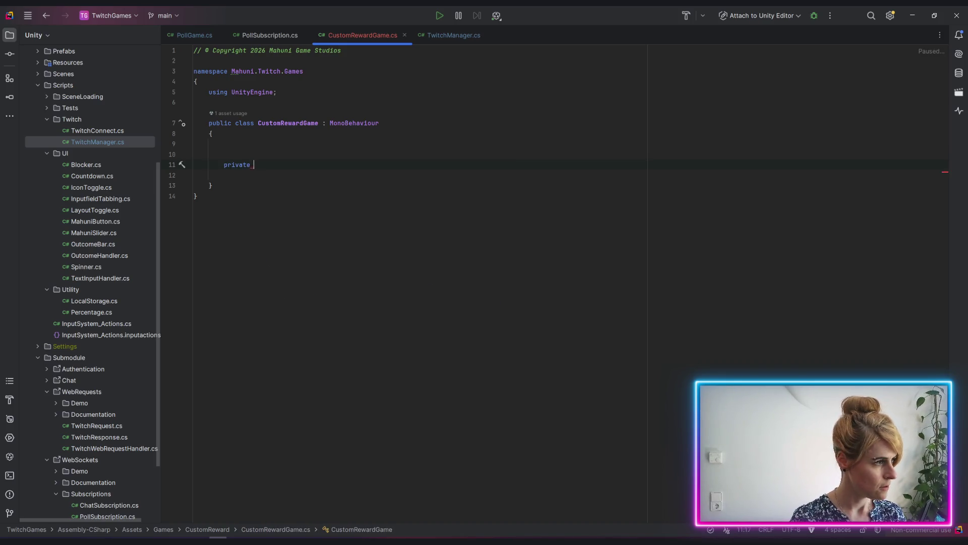
key(BackSpace)
key(BackSpace)
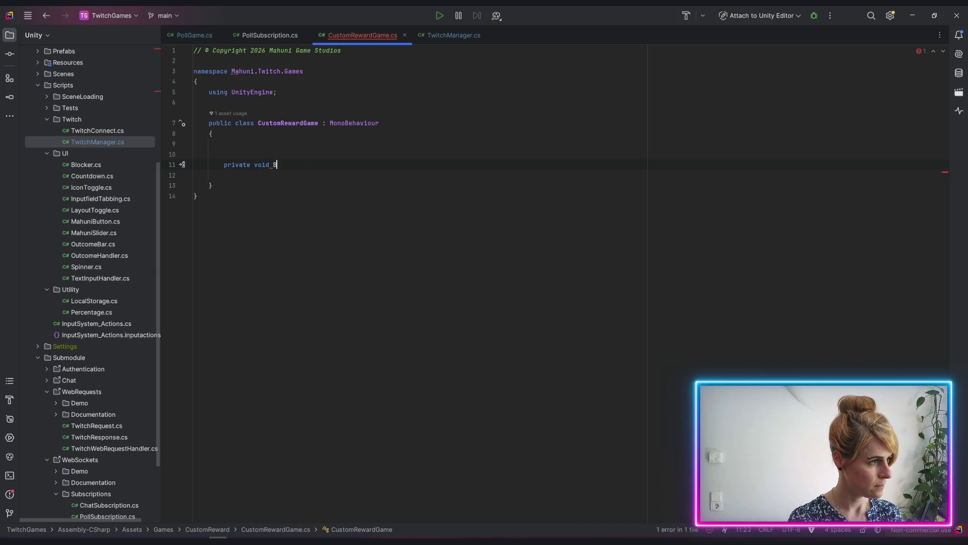
text(Bla() )
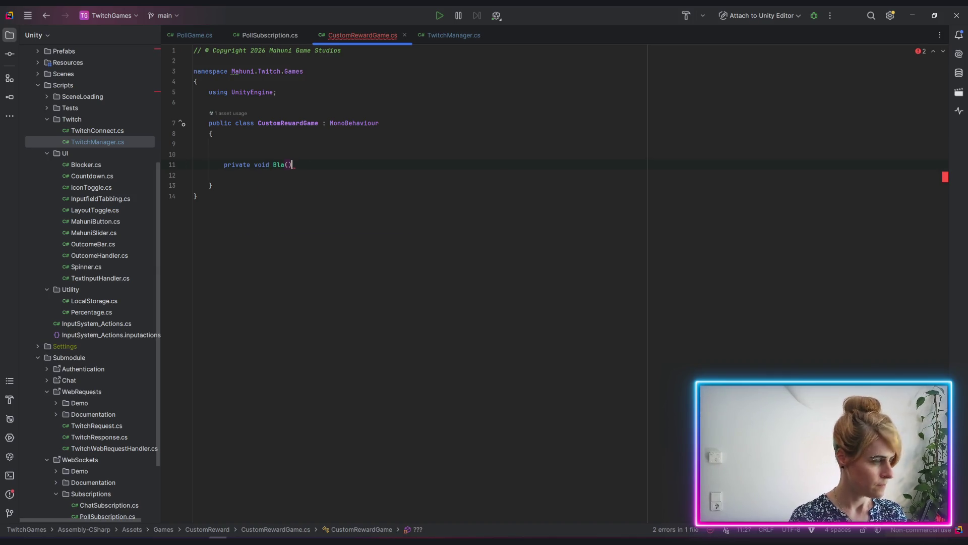
text({)
key(Return)
text(var )
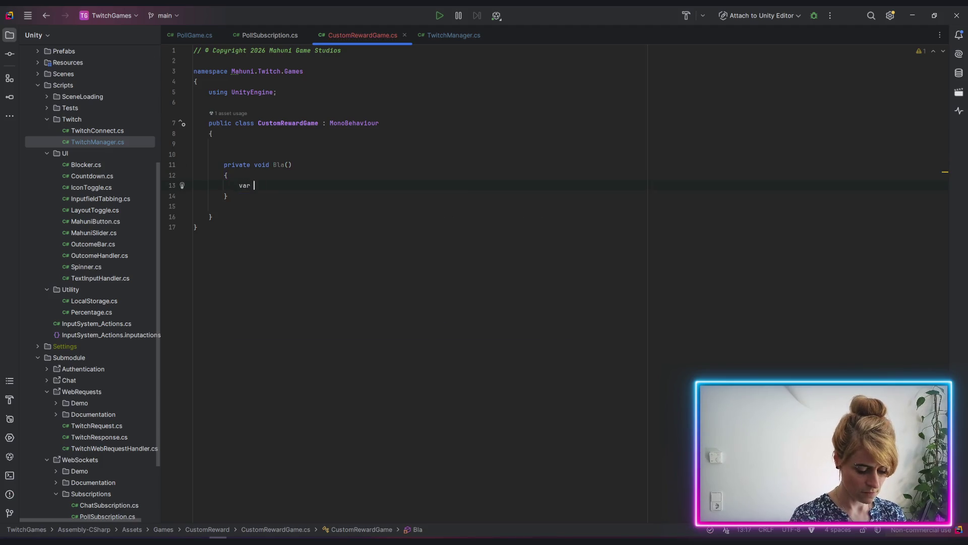
text(response = )
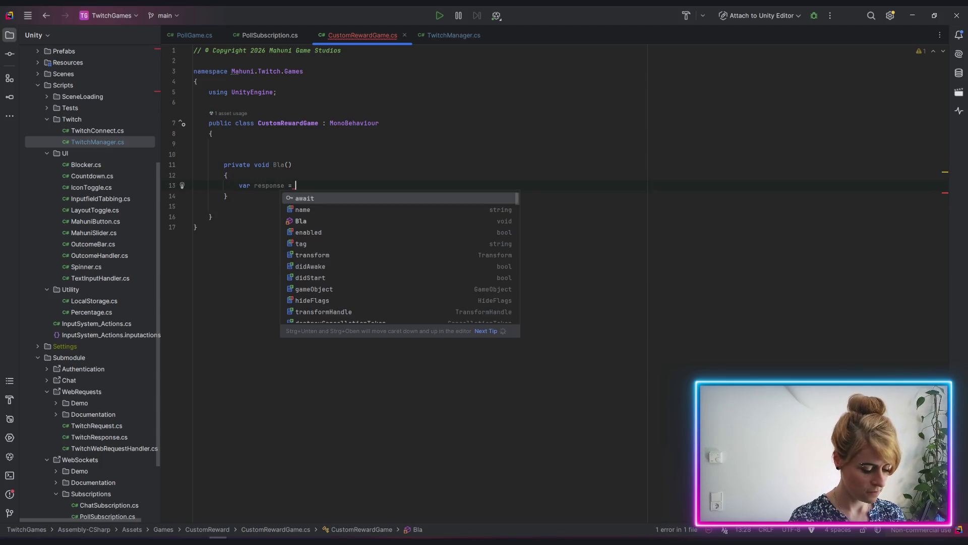
text(await webs)
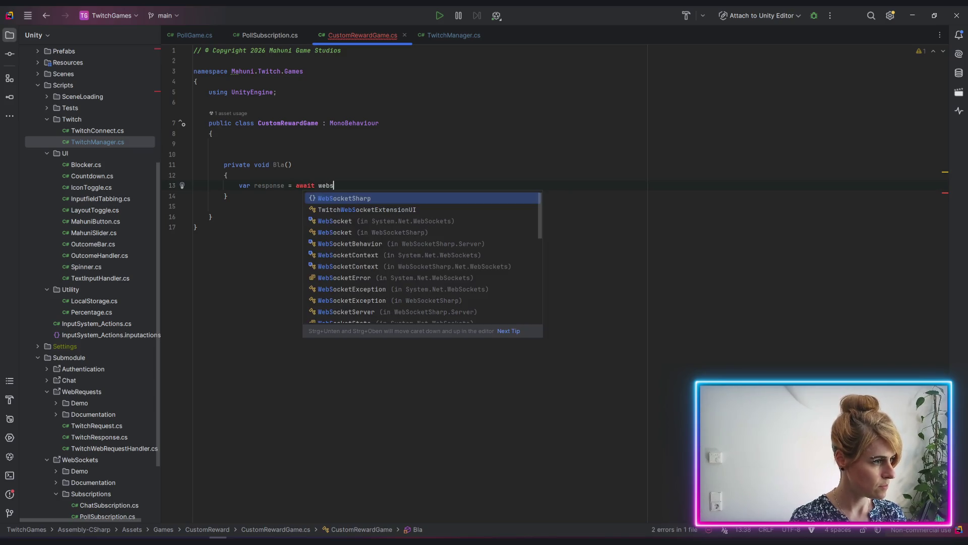
key(BackSpace)
key(BackSpace)
key(BackSpace)
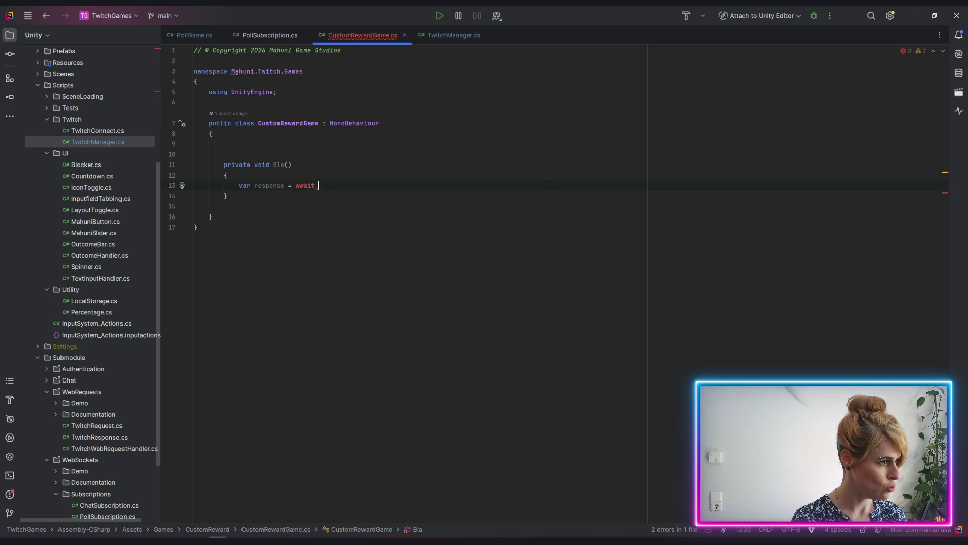
Type 'new' after await, then compare against PollGame.cs and the Create Custom Rewards docs.
text(new)
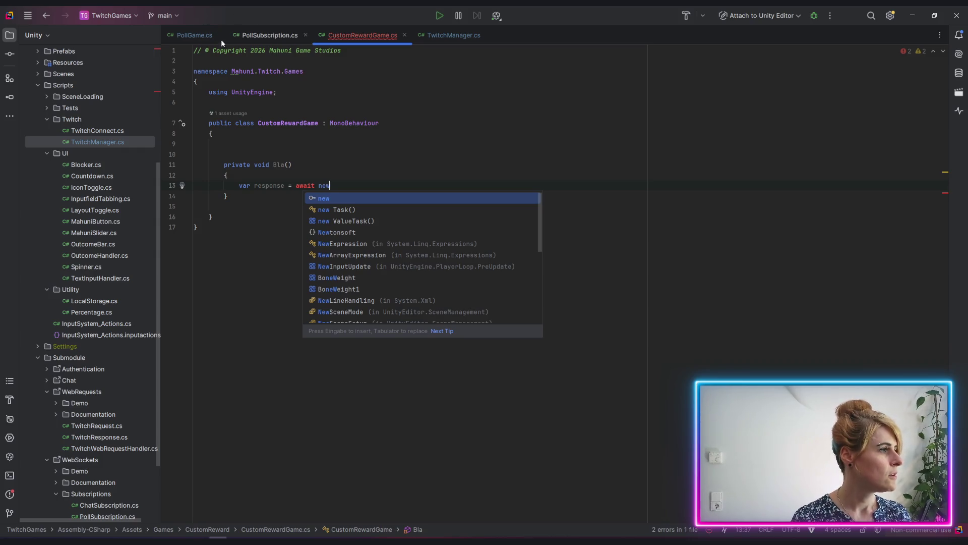
click(194, 36)
scroll(459, 395, down, 2)
scroll(459, 395, down, 20)
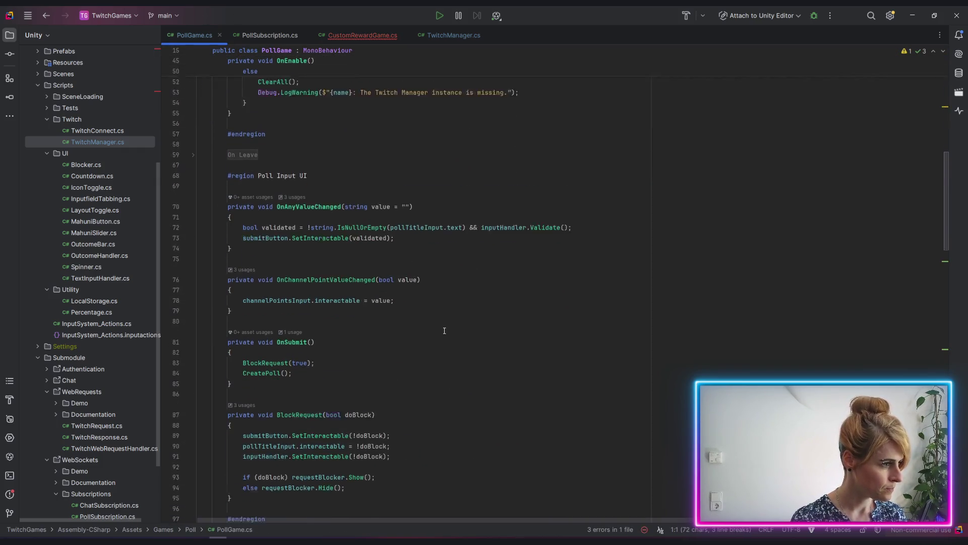
scroll(470, 226, up, 3)
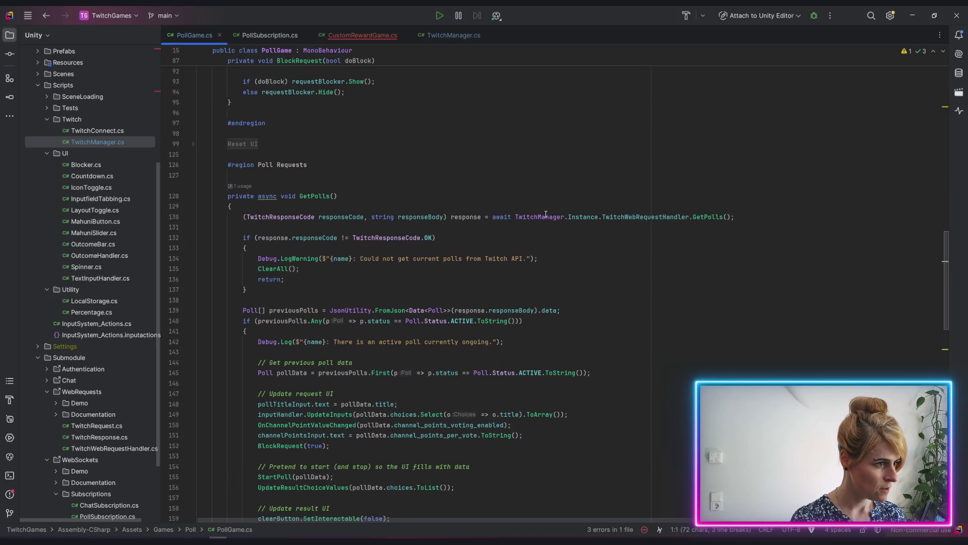
key(alt+Tab)
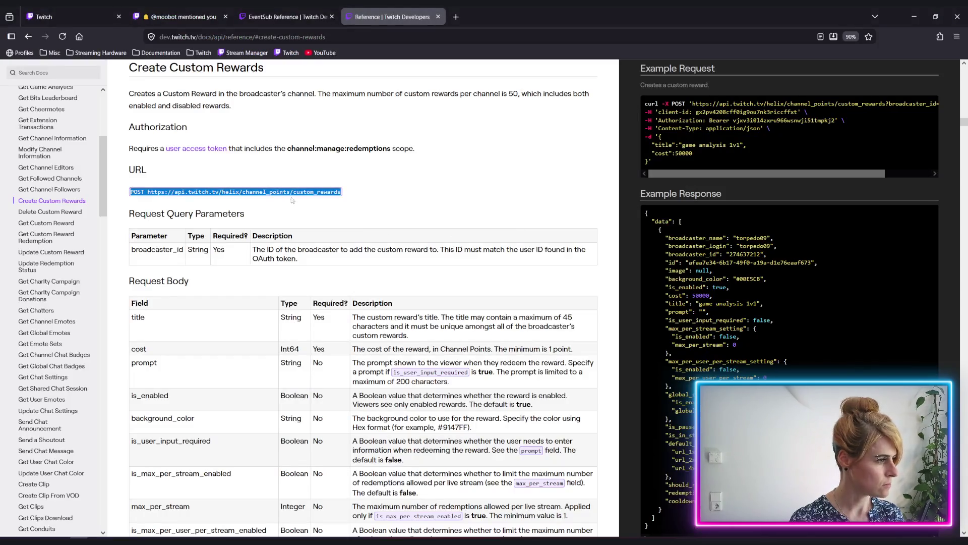
key(alt+Tab)
click(358, 34)
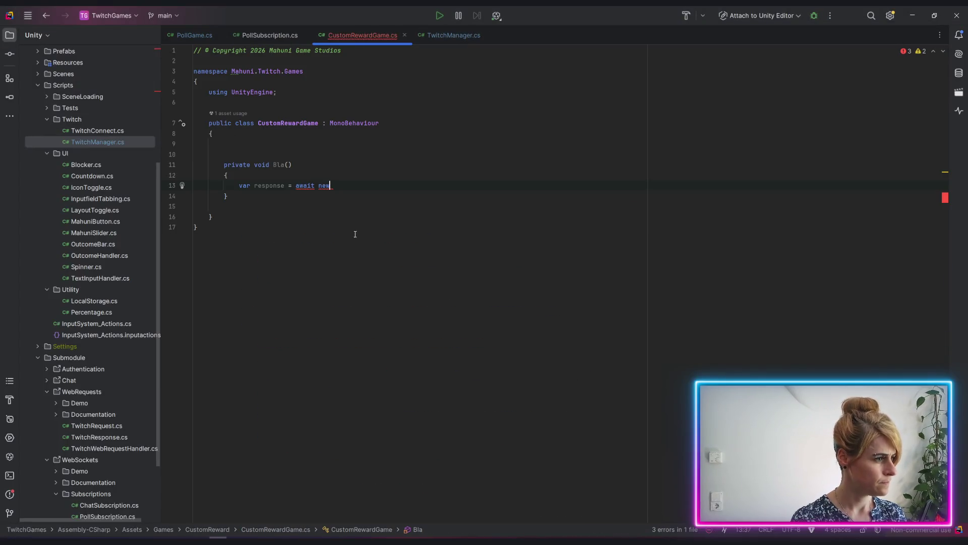
drag(326, 188, 323, 187)
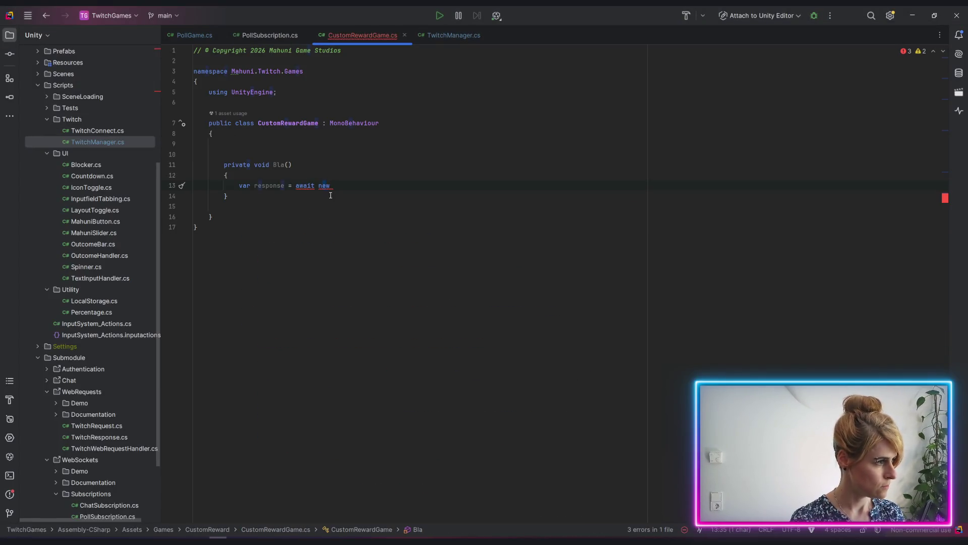
Make Bla async and replace 'new' with TwitchManager.Instance, adding its using line.
click(255, 165)
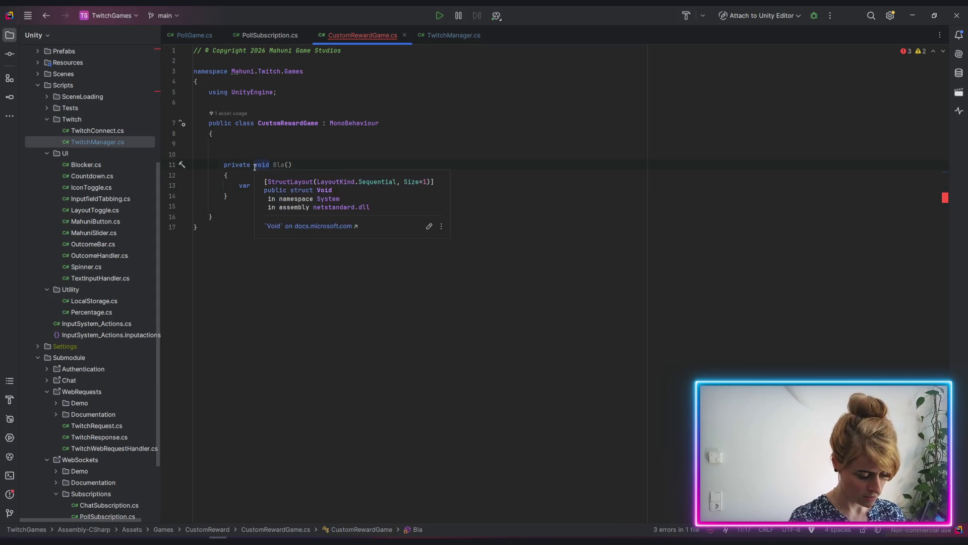
text(async)
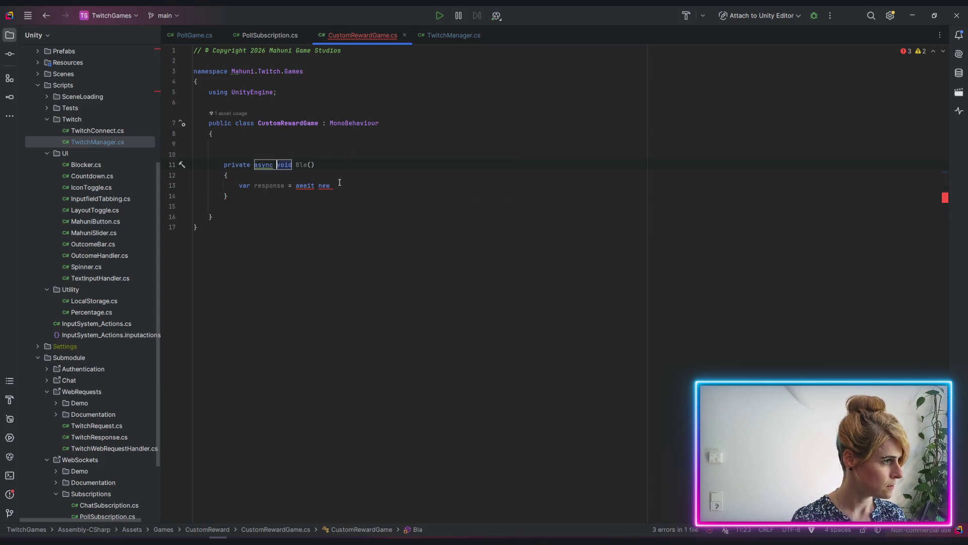
click(341, 191)
click(338, 187)
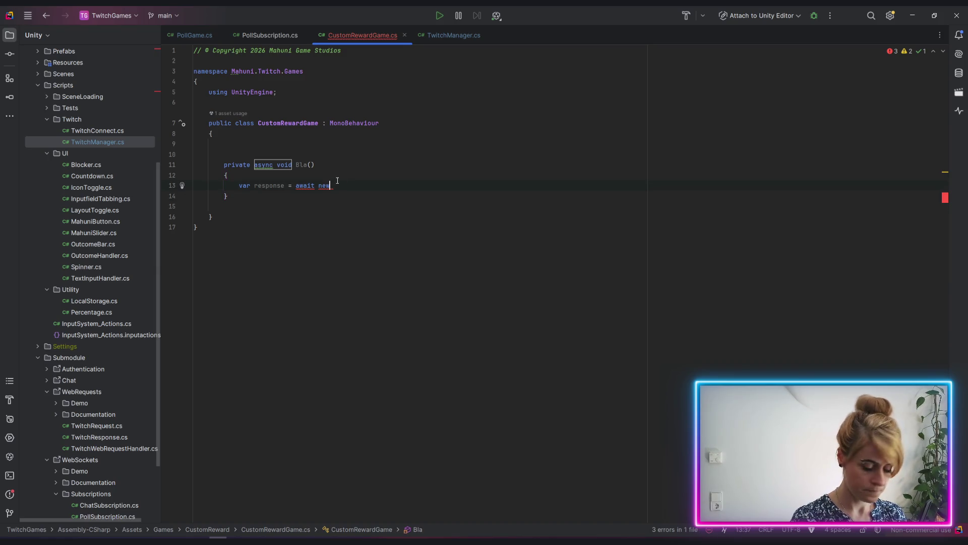
key(BackSpace)
key(BackSpace)
key(BackSpace)
text(twitch)
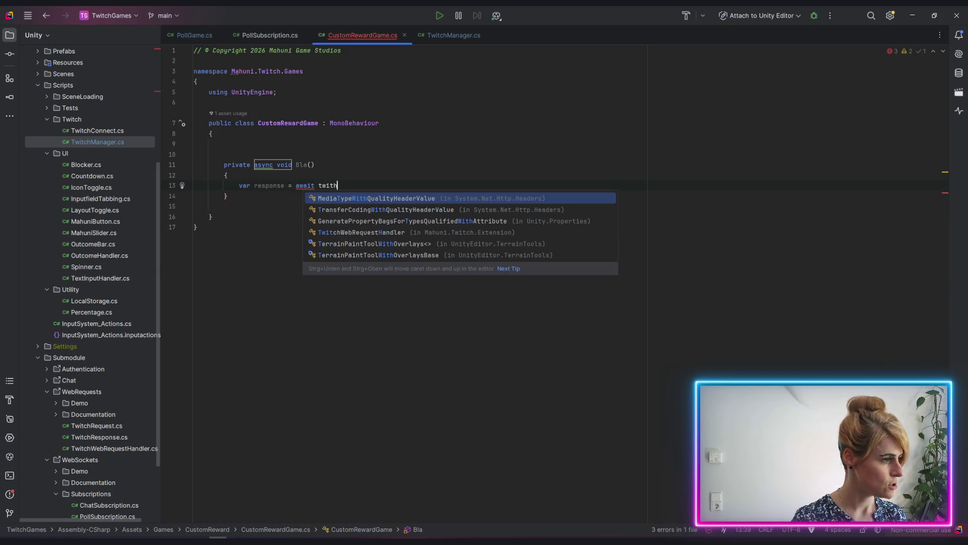
text(ma)
key(Return)
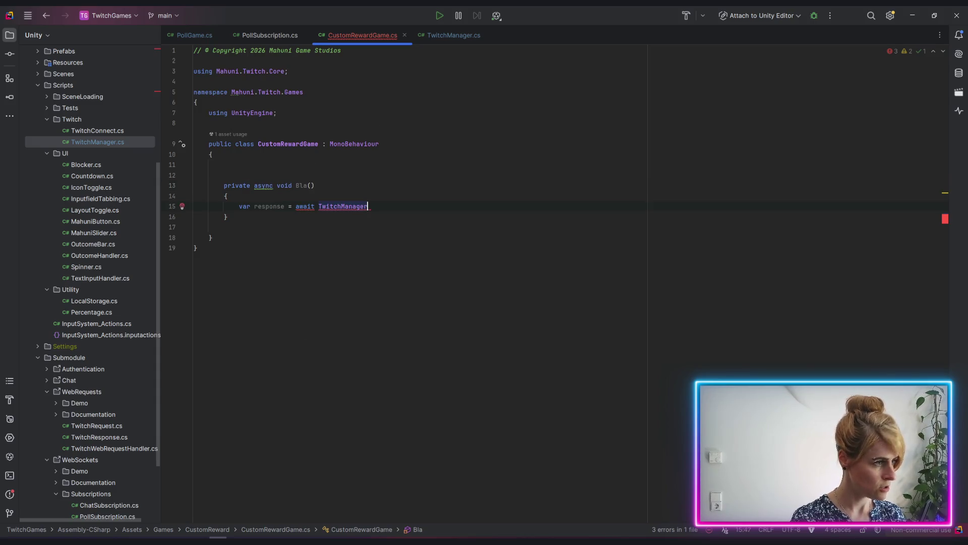
text(.iun)
key(BackSpace)
key(BackSpace)
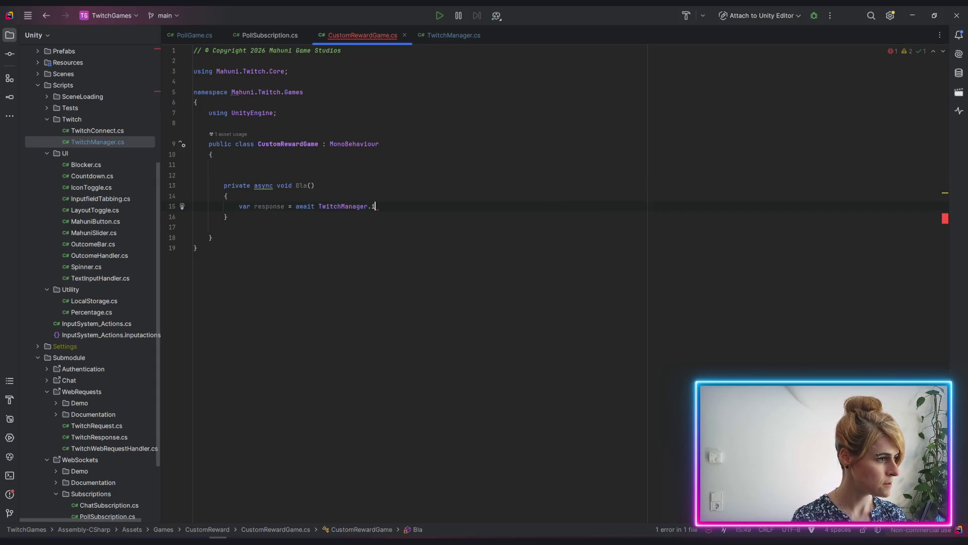
text(m)
key(BackSpace)
key(Return)
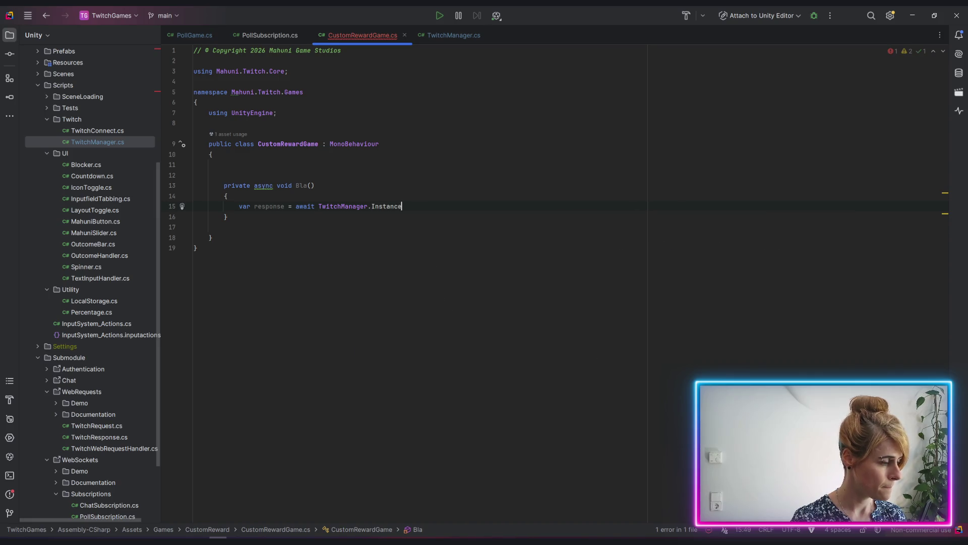
Complete the call as TwitchWebRequestHandler.CreateReward() and jump to CreateReward's definition.
text(.tws)
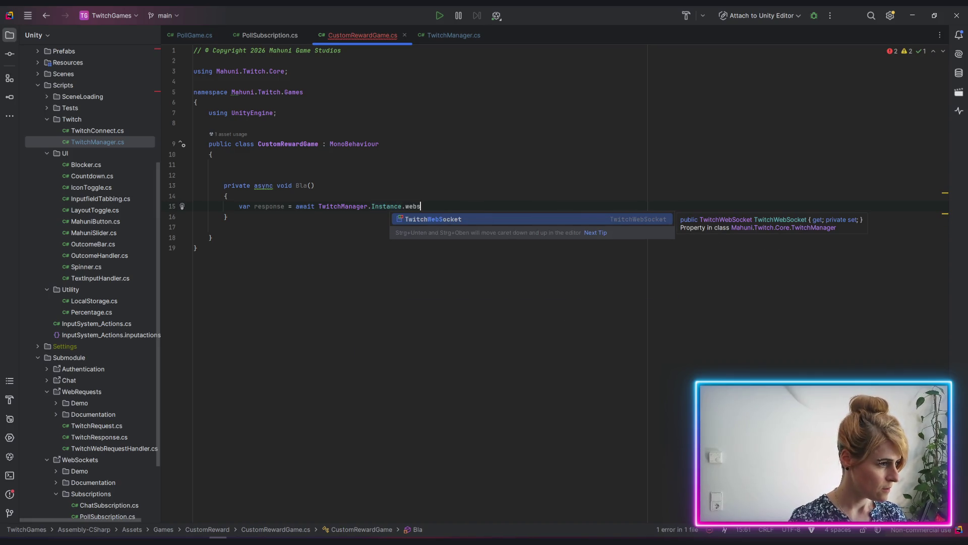
key(Return)
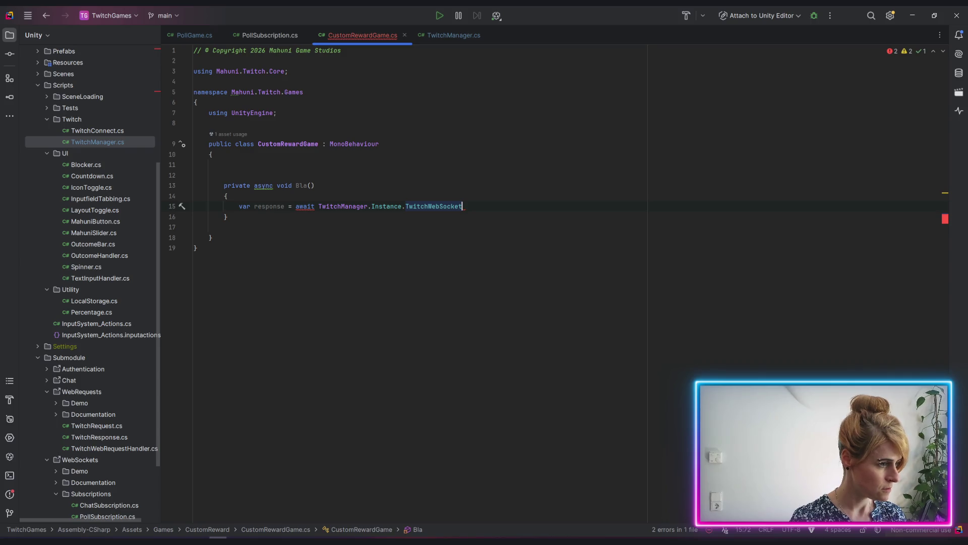
key(BackSpace)
key(BackSpace)
key(BackSpace)
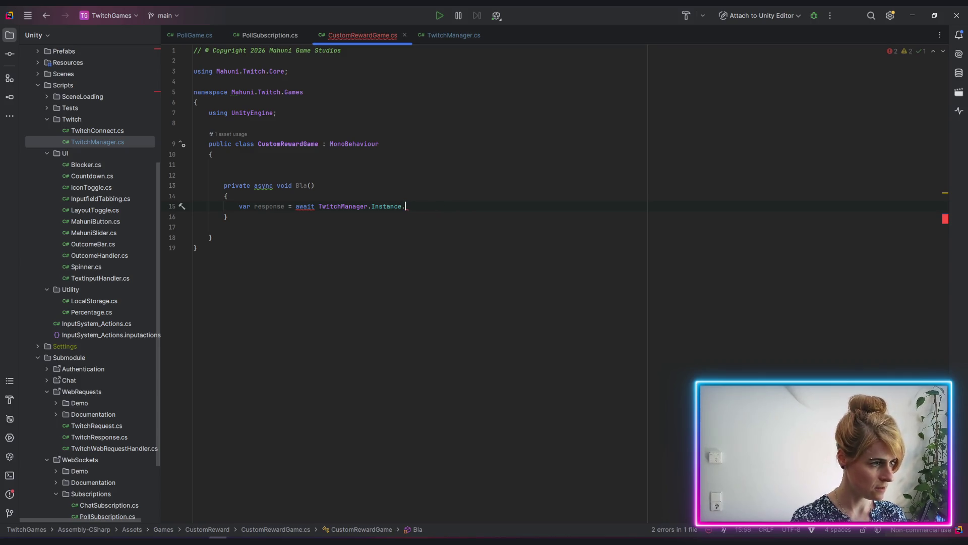
text(twr)
key(Return)
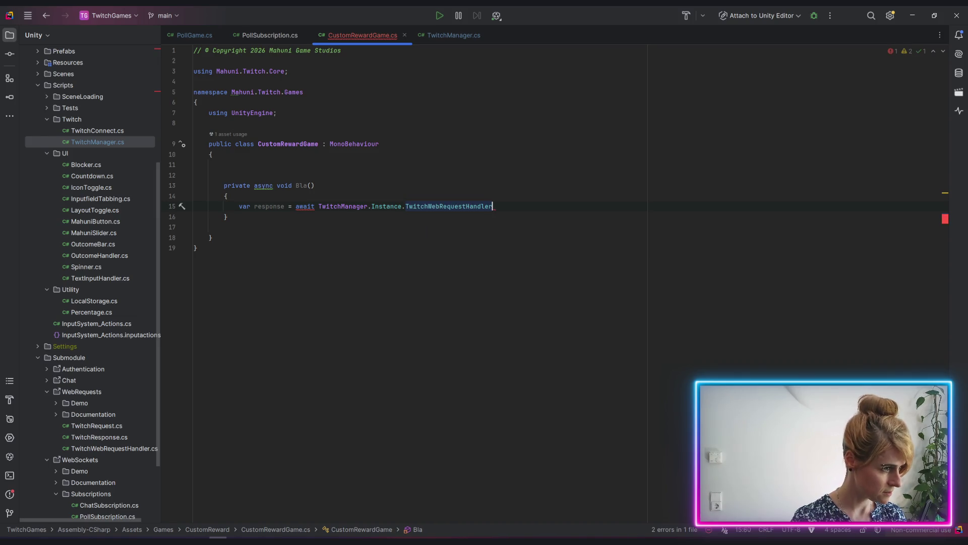
text(.)
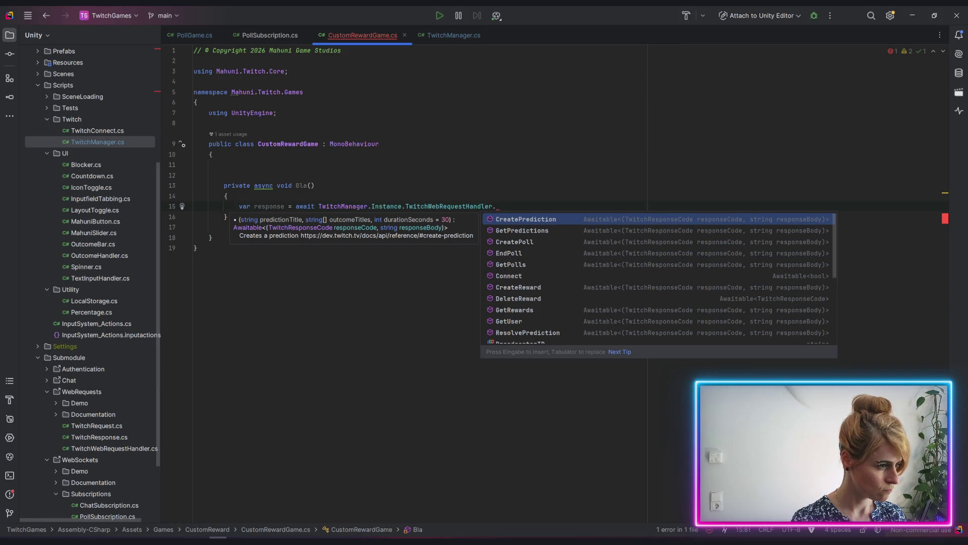
key(Down)
key(Down)
key(Down)
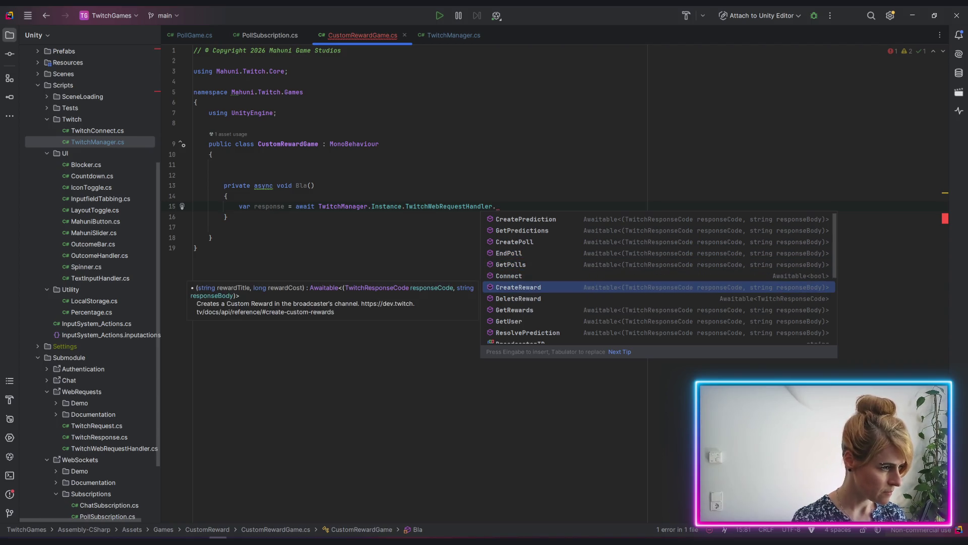
key(Return)
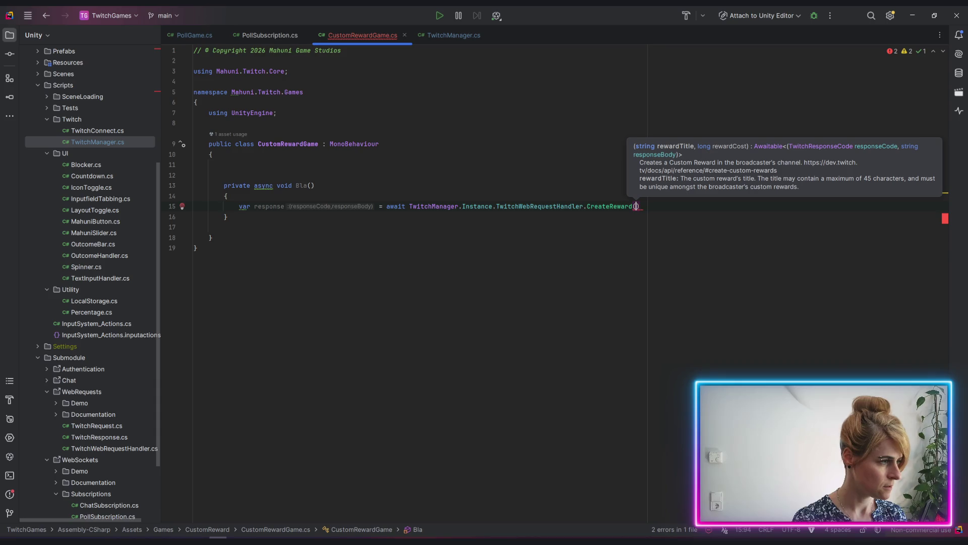
ctrl+click(600, 207)
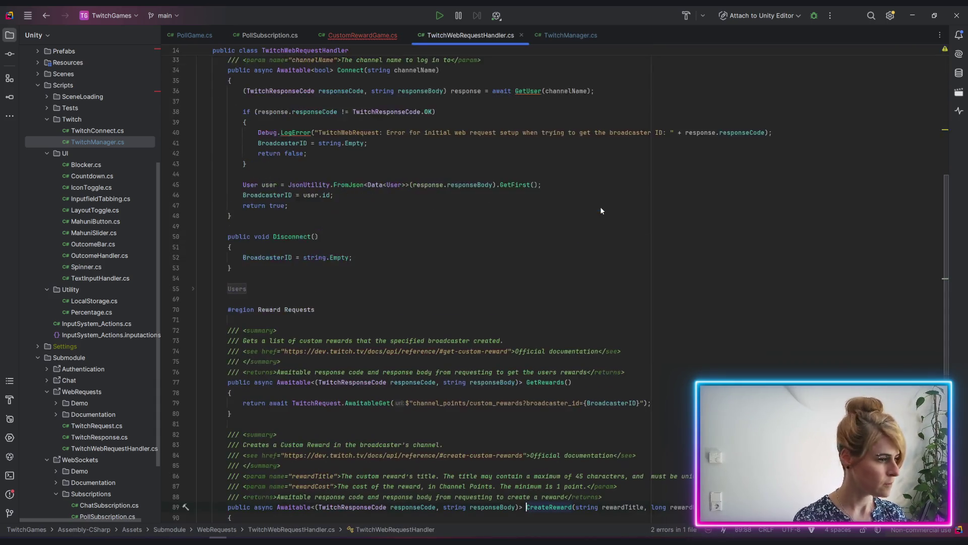
scroll(520, 247, down, 8)
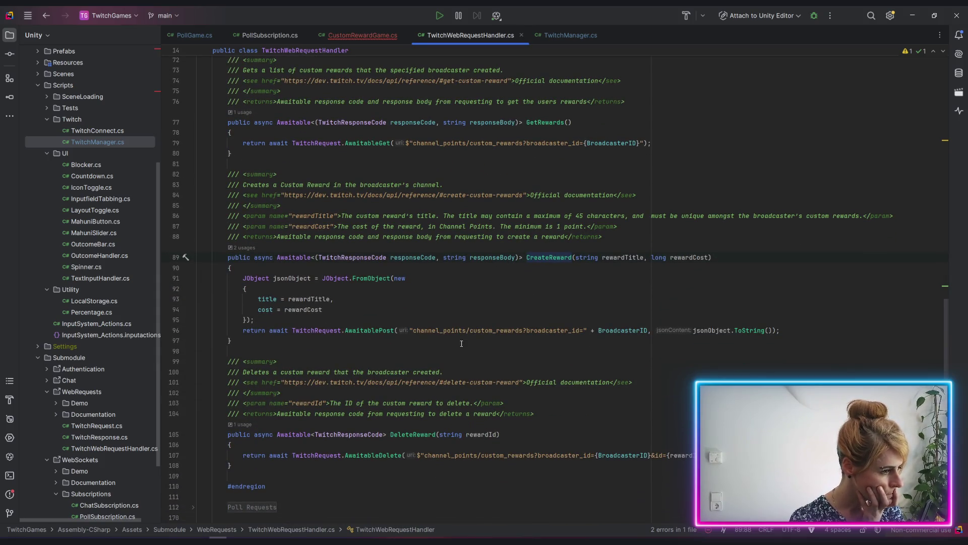
drag(474, 332, 587, 332)
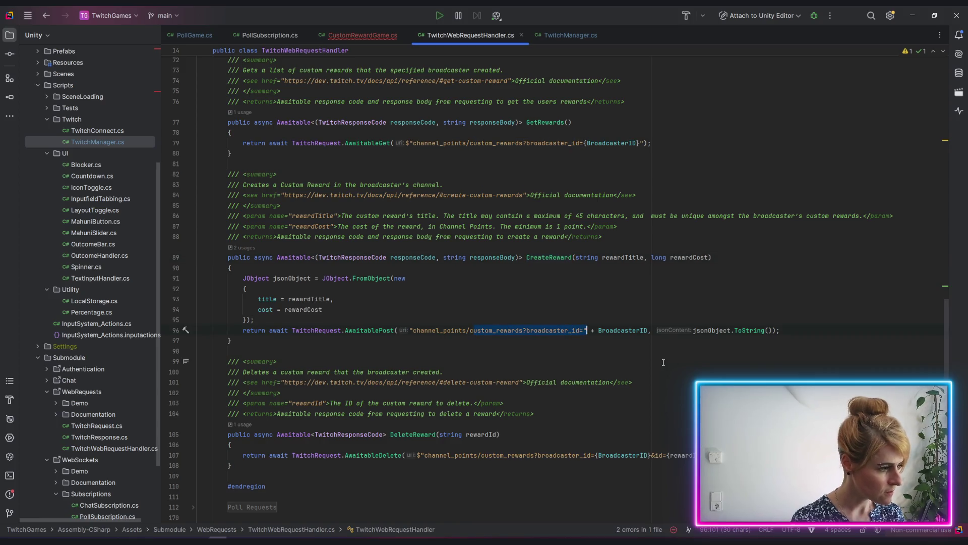
key(alt+Tab)
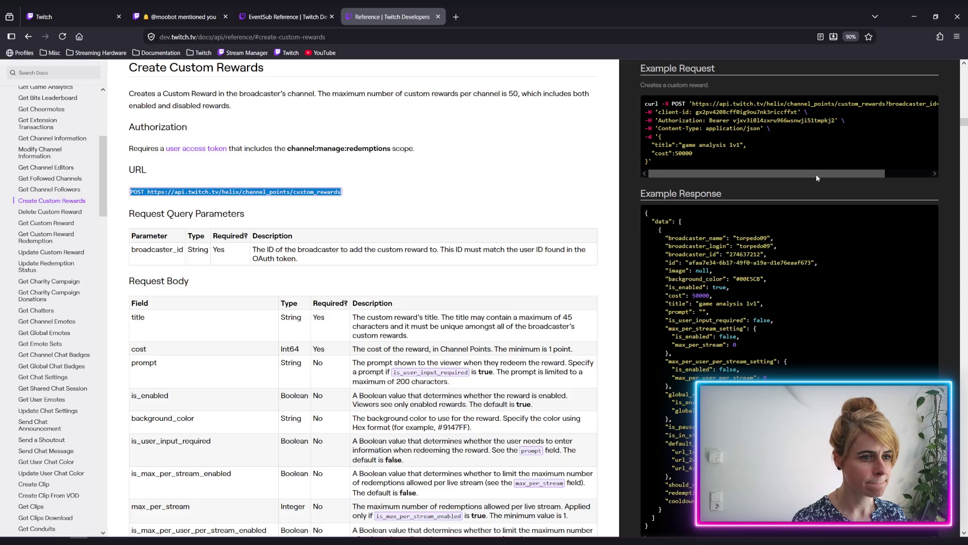
scroll(817, 176, right, 3)
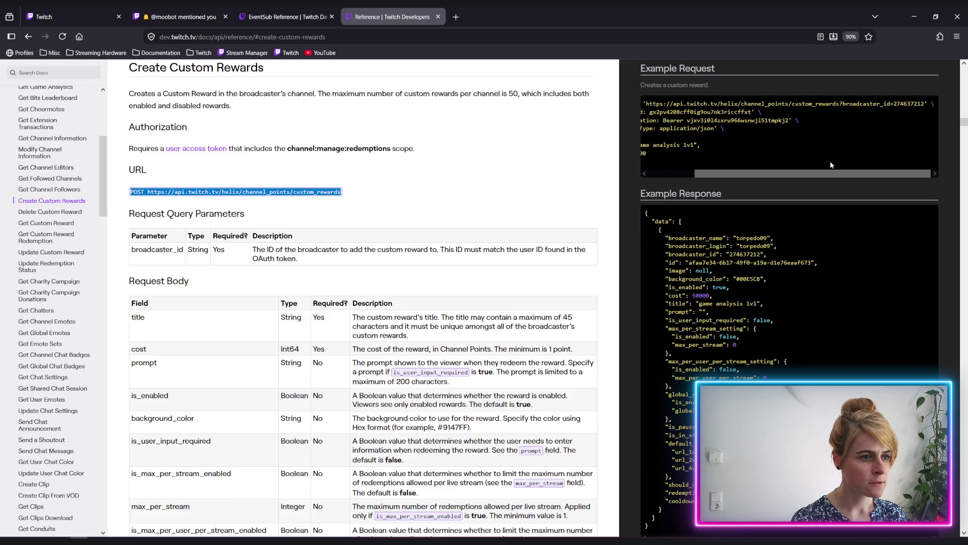
key(alt+Tab)
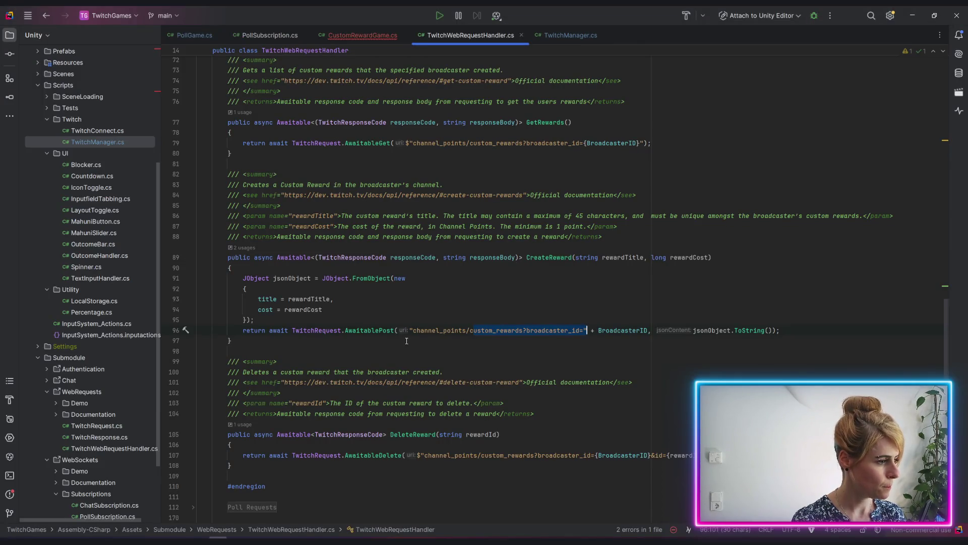
click(384, 352)
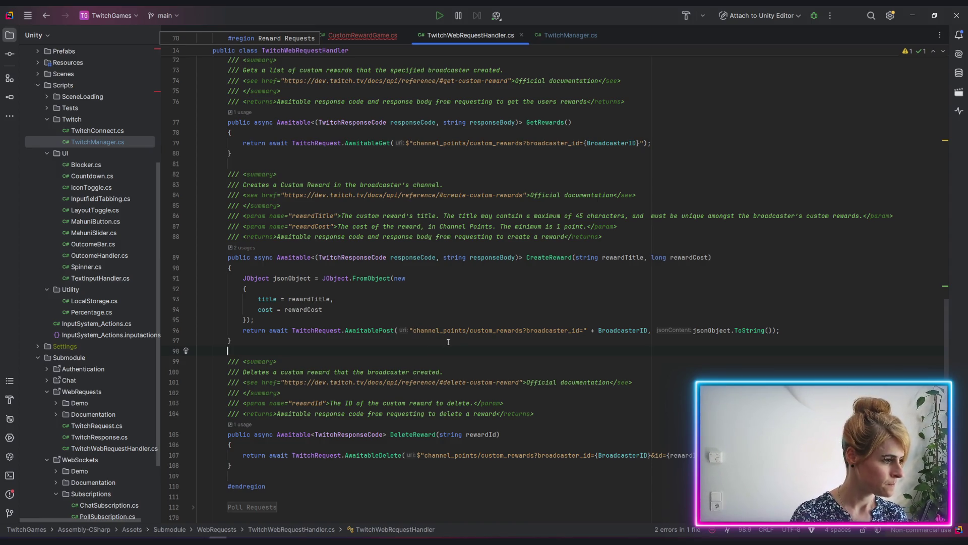
click(260, 297)
scroll(291, 309, down, 2)
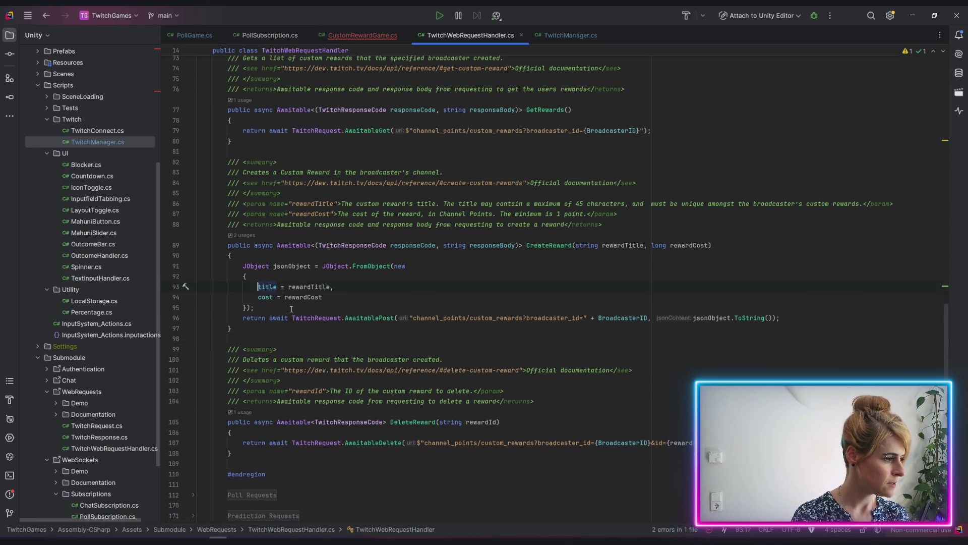
scroll(292, 310, up, 1)
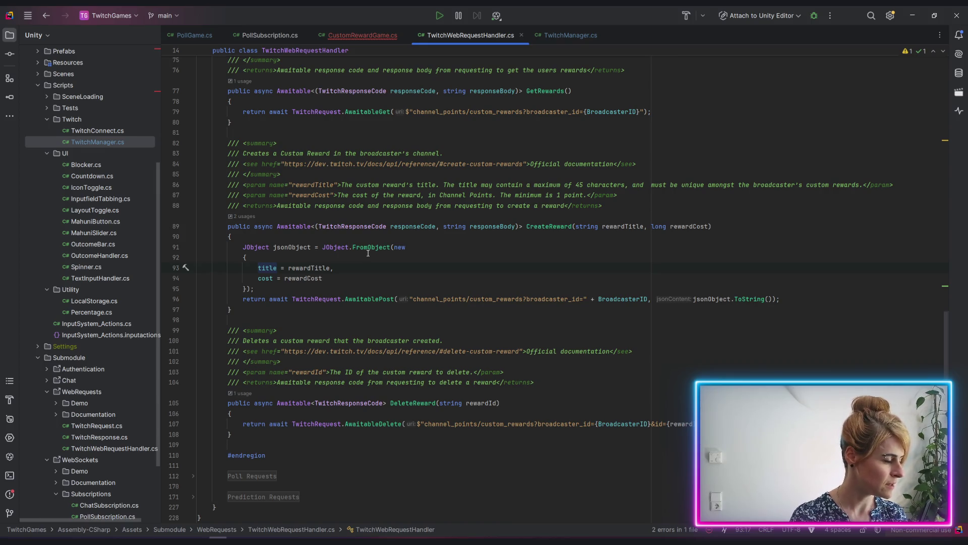
drag(280, 286, 242, 265)
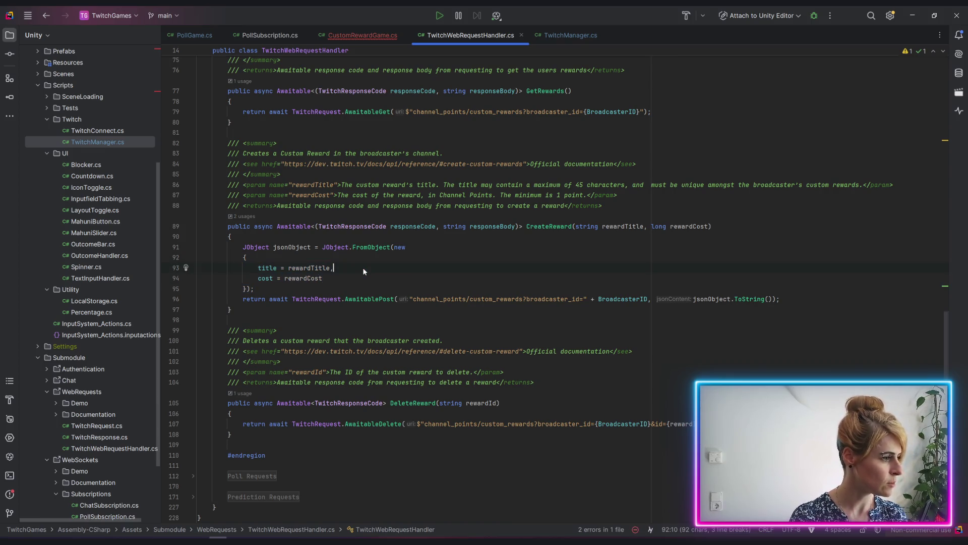
click(391, 286)
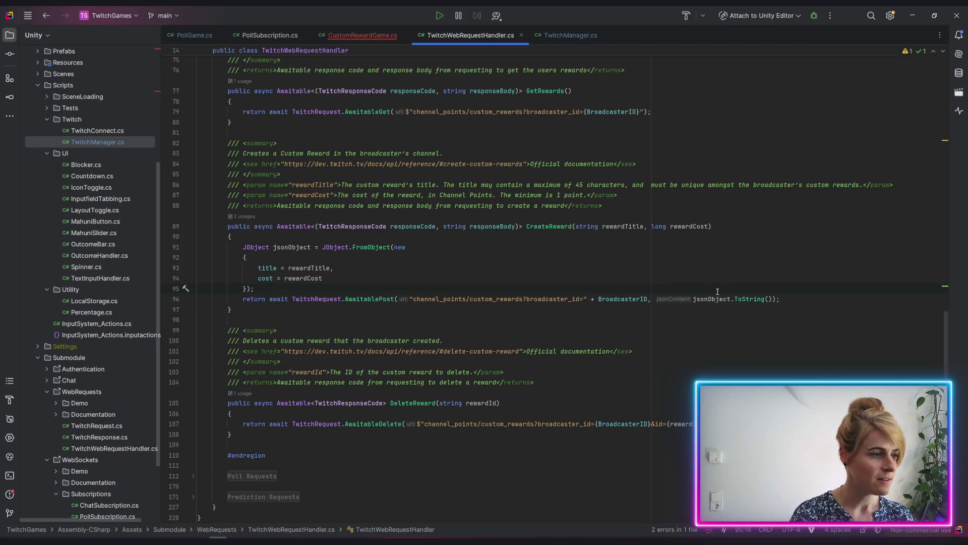
drag(947, 335, 937, 45)
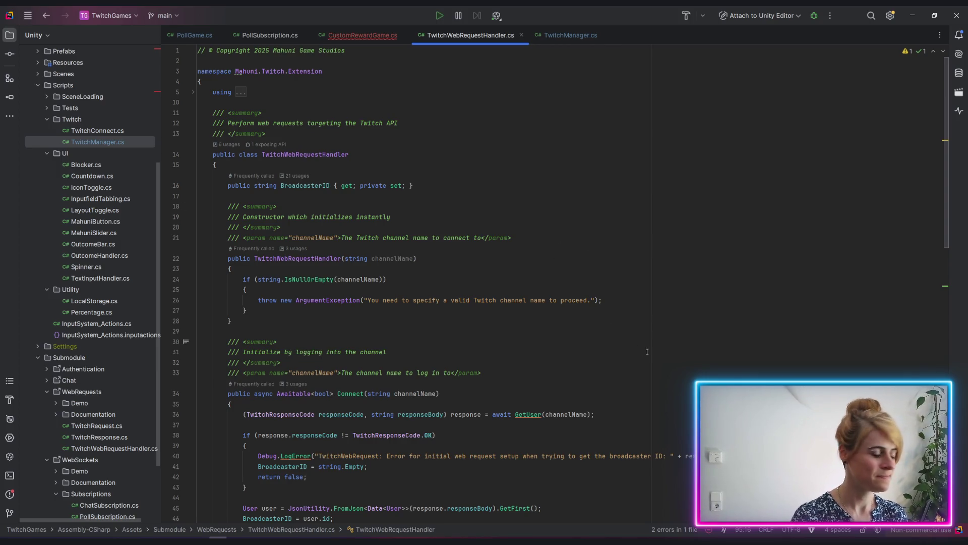
Look over the class summary comment, return to CustomRewardGame.cs, then view the Create Custom Rewards request body fields.
scroll(555, 292, down, 5)
scroll(439, 229, up, 5)
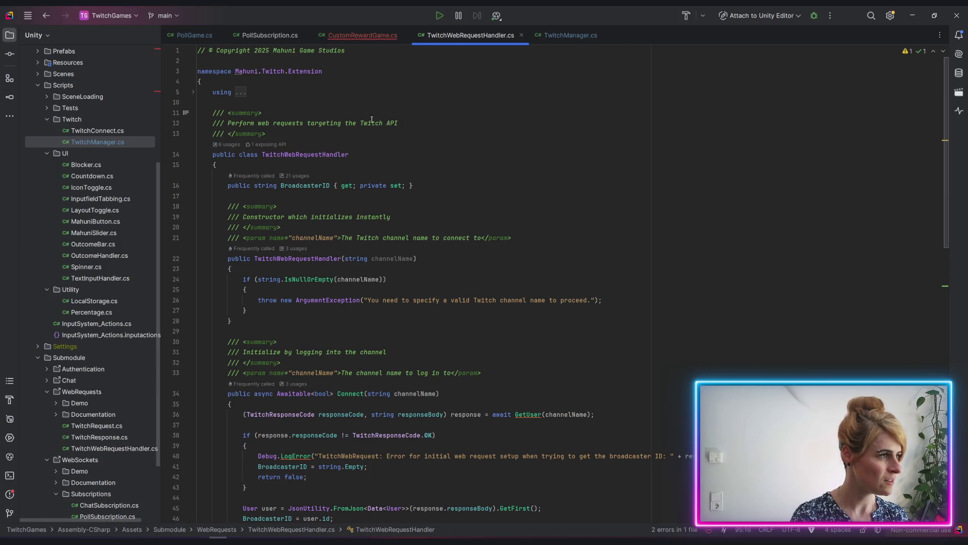
click(440, 105)
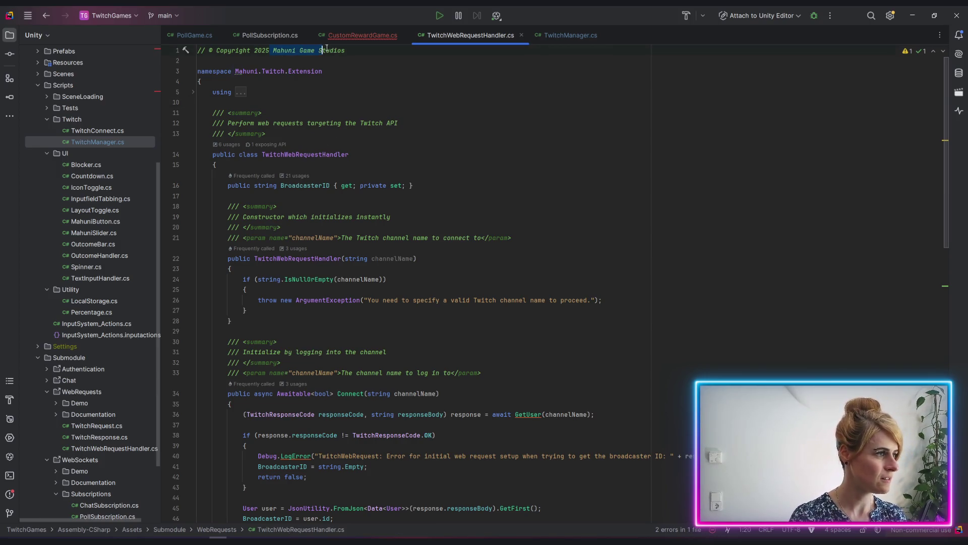
click(266, 134)
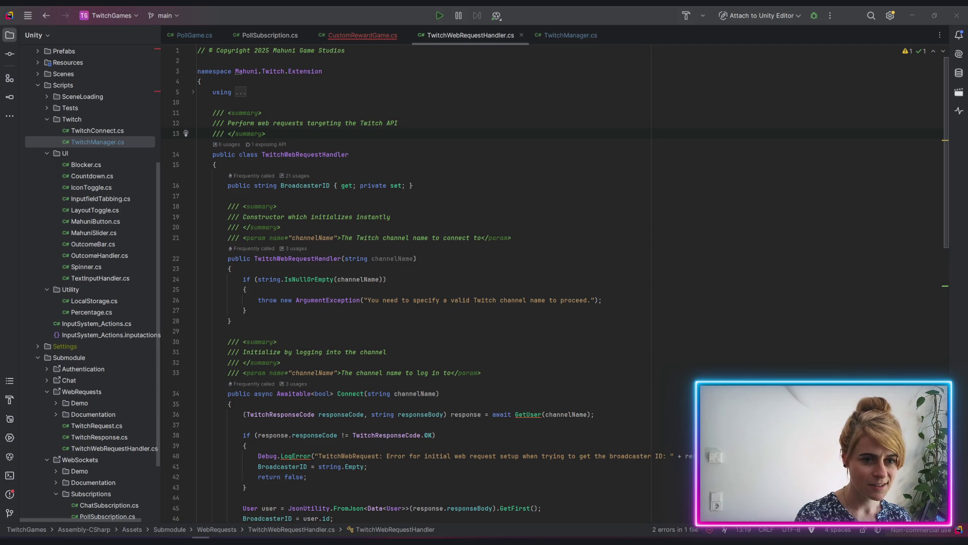
scroll(554, 283, down, 3)
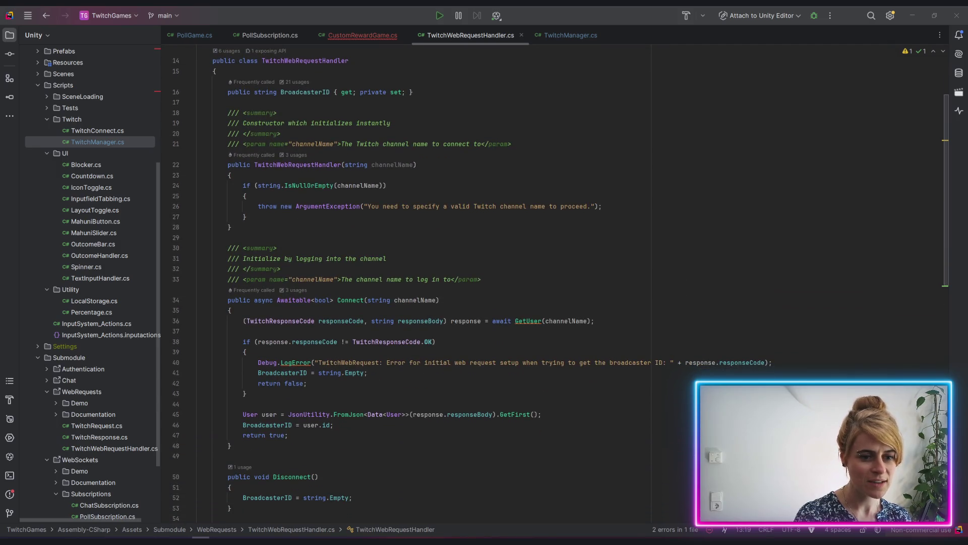
scroll(555, 282, up, 5)
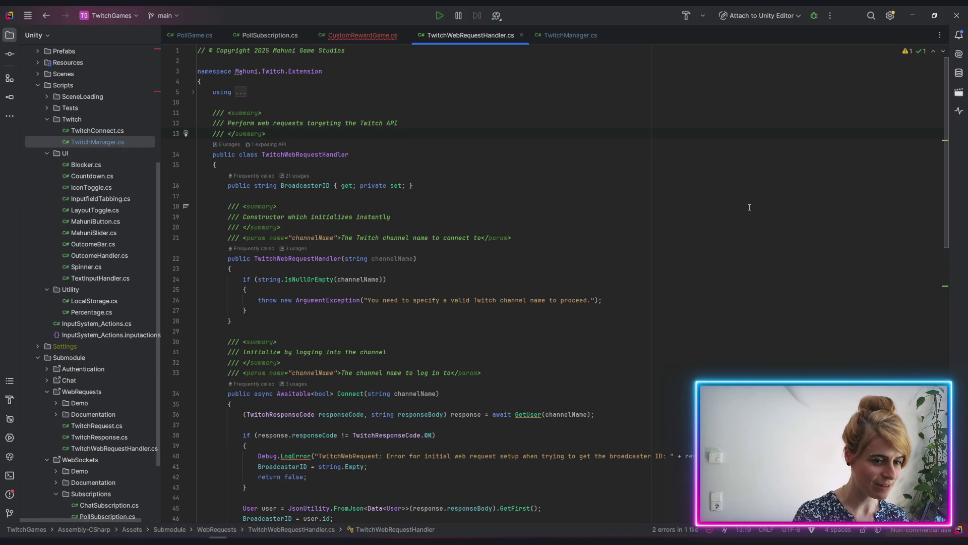
scroll(486, 222, down, 4)
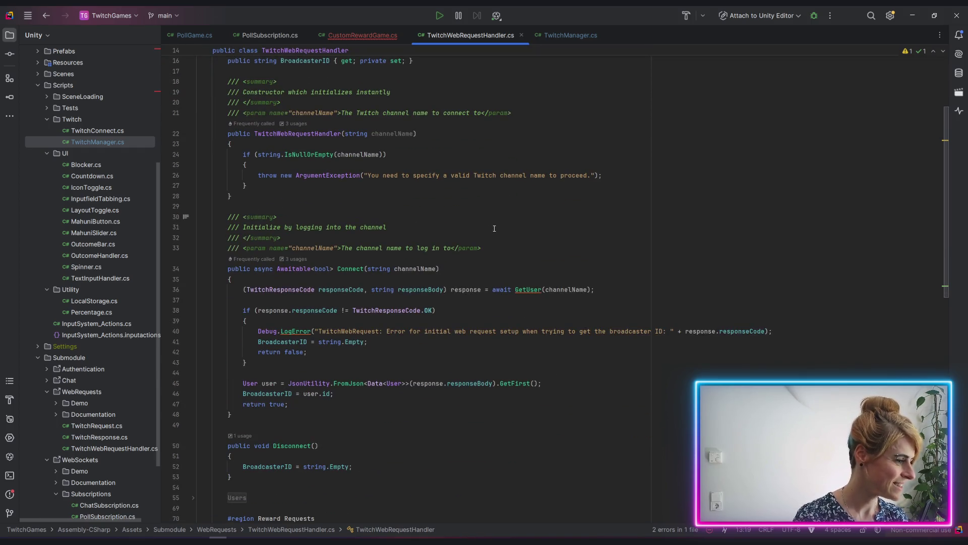
click(343, 34)
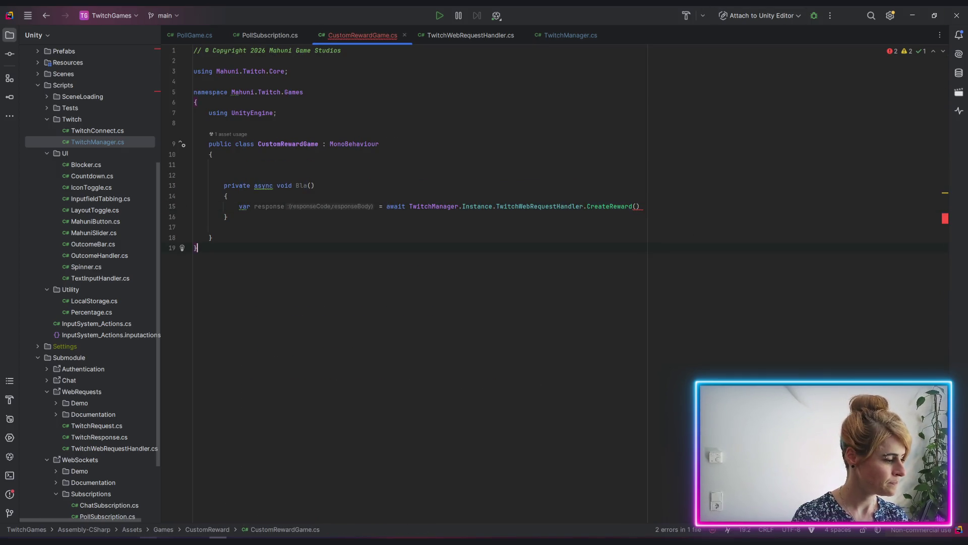
key(alt+Tab)
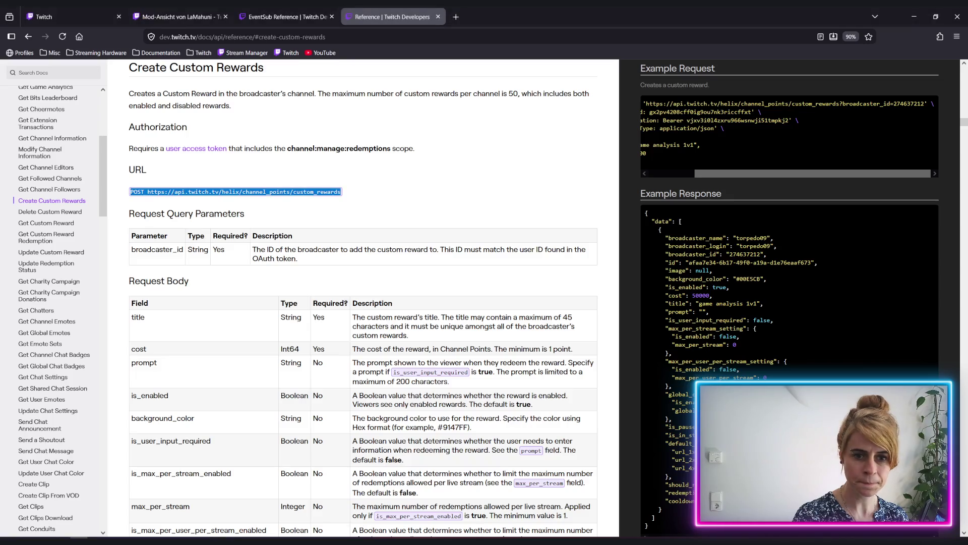
scroll(397, 304, down, 3)
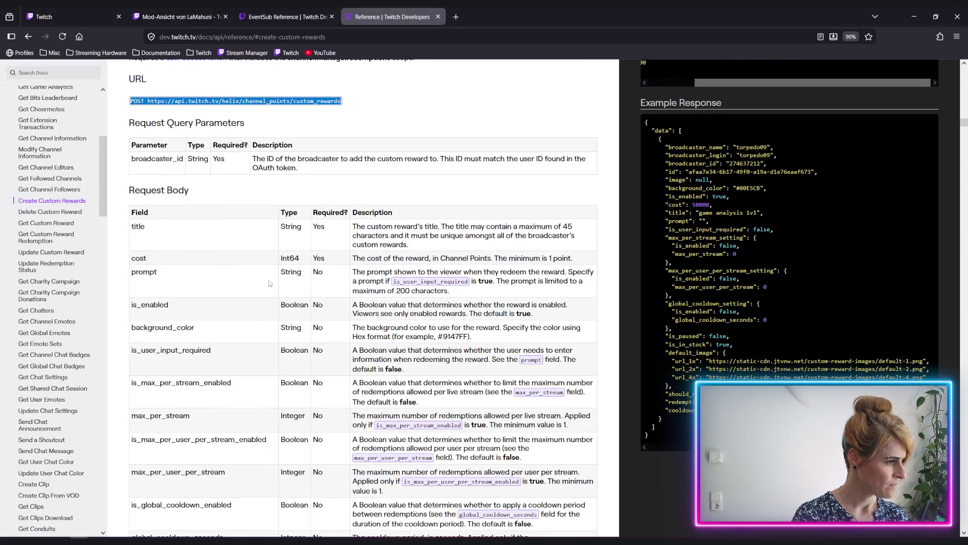
drag(312, 233, 288, 259)
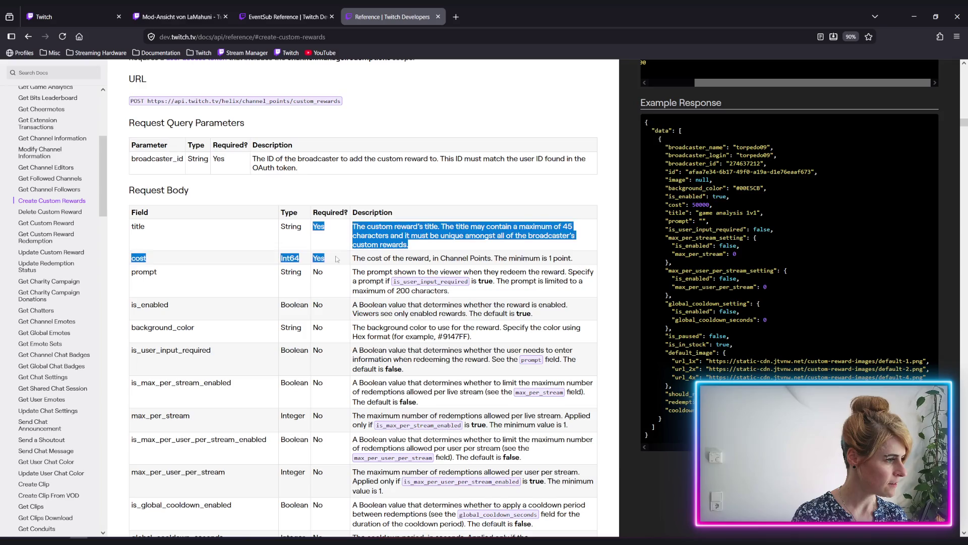
click(157, 222)
drag(136, 226, 169, 261)
click(169, 262)
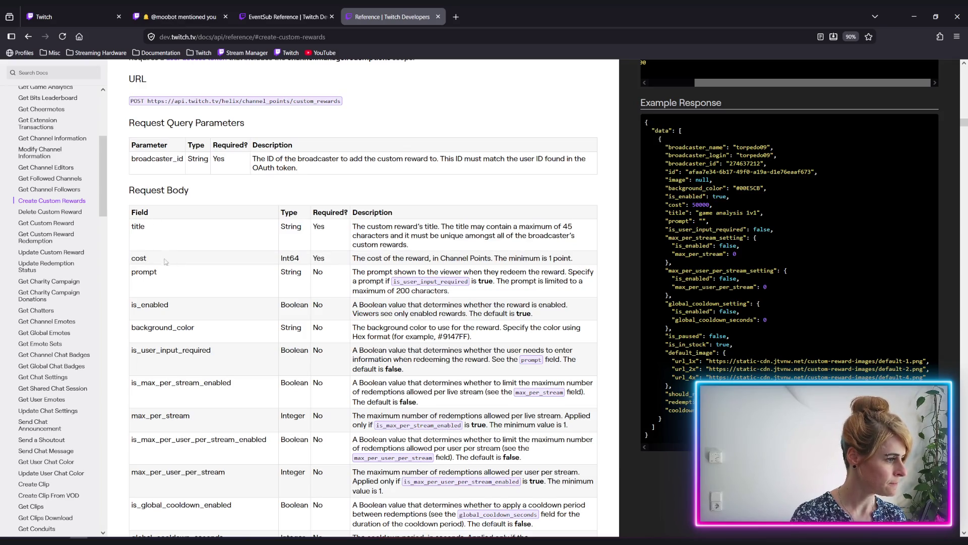
scroll(183, 265, down, 3)
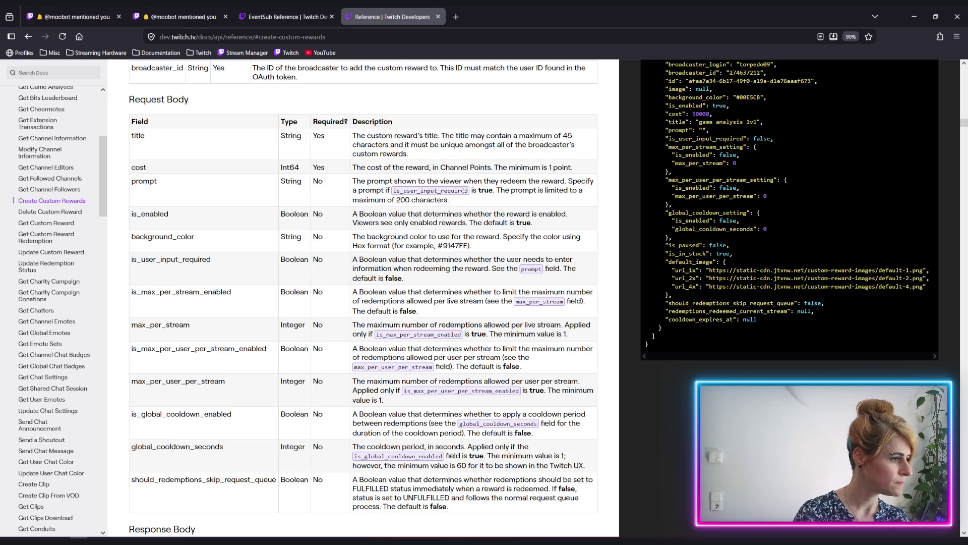
drag(133, 260, 227, 267)
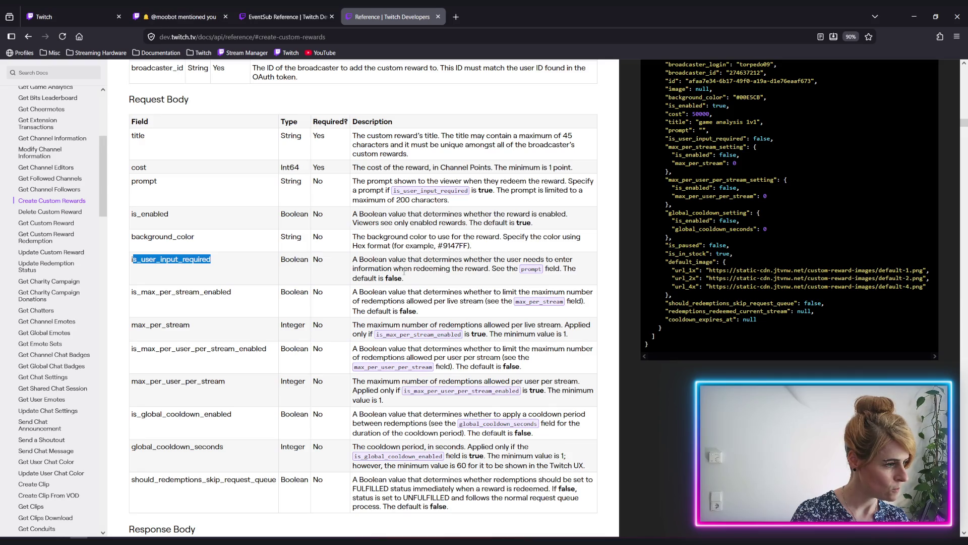
drag(497, 269, 568, 271)
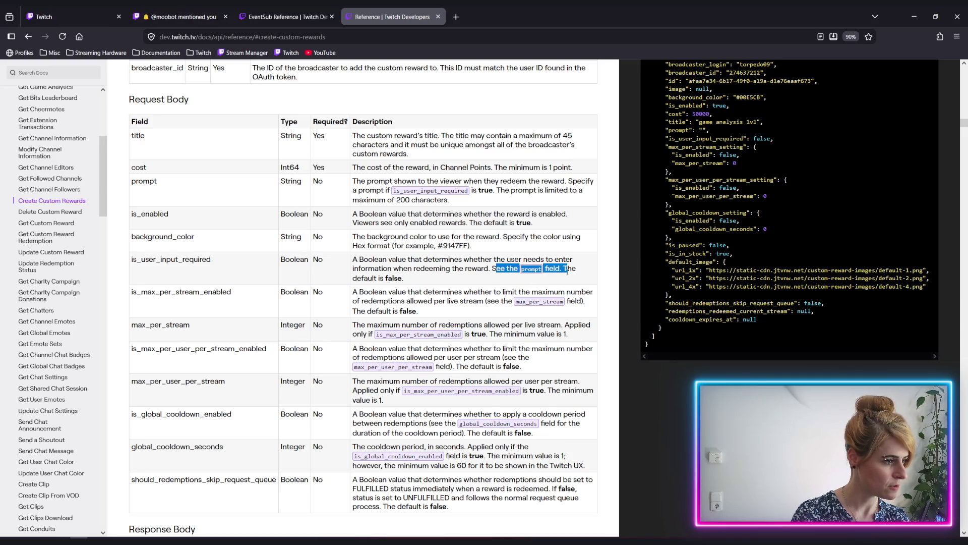
click(429, 264)
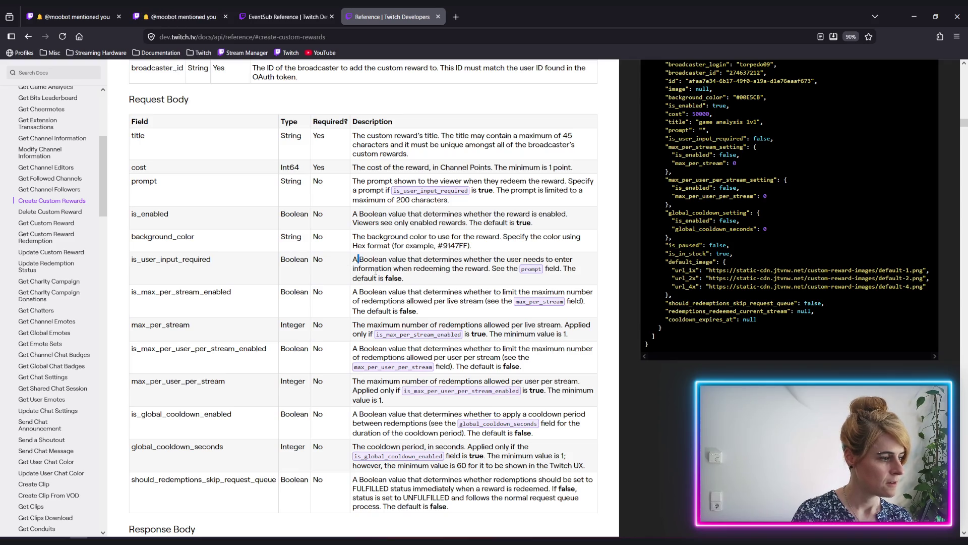
drag(359, 259, 399, 279)
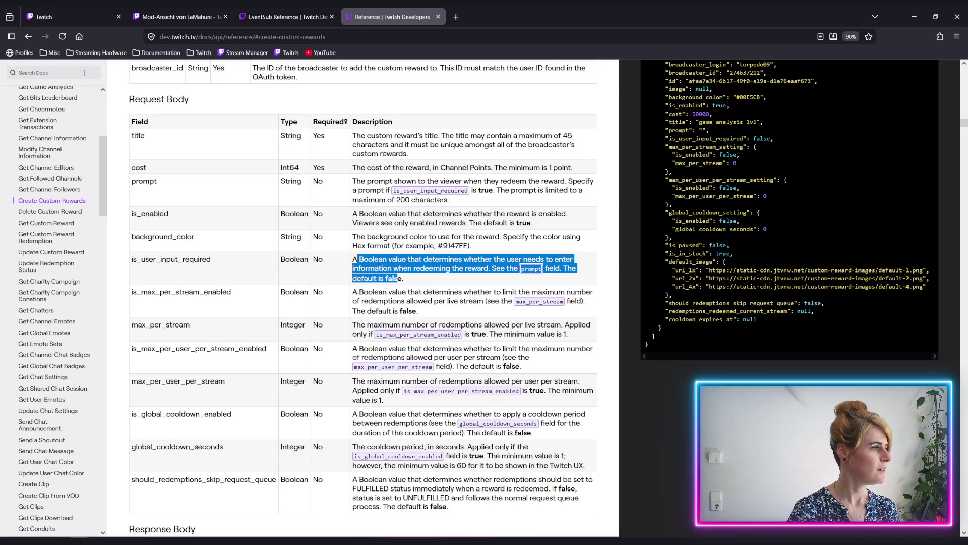
scroll(260, 201, up, 4)
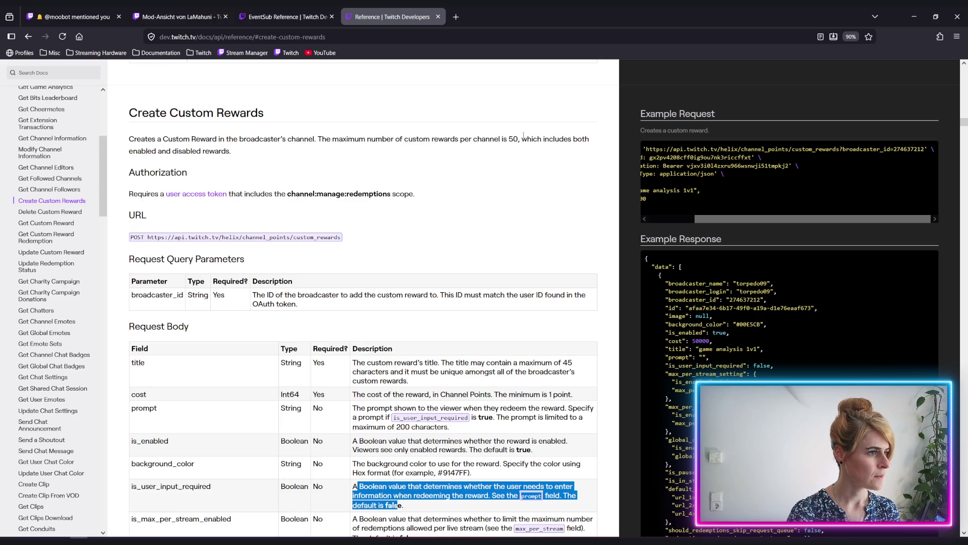
drag(508, 140, 522, 139)
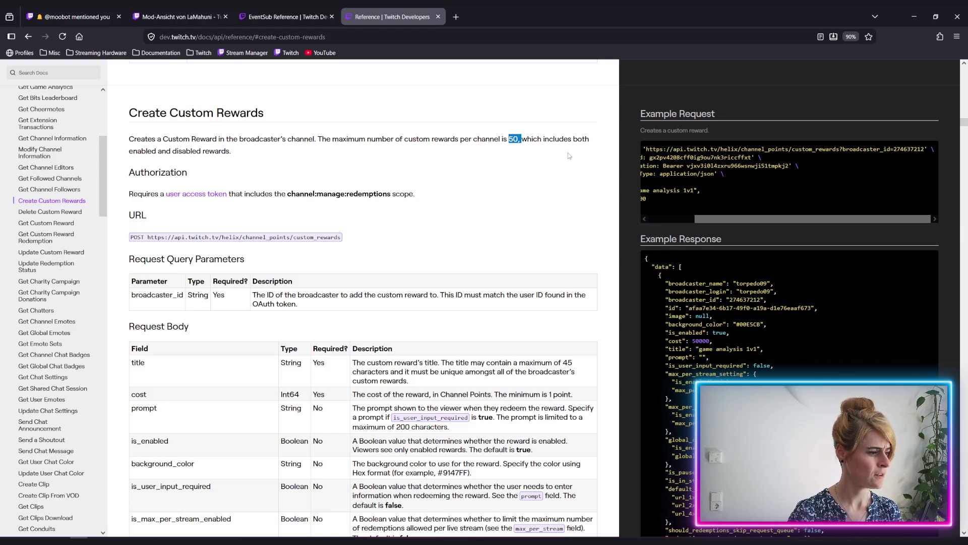
scroll(457, 359, down, 2)
scroll(457, 359, down, 4)
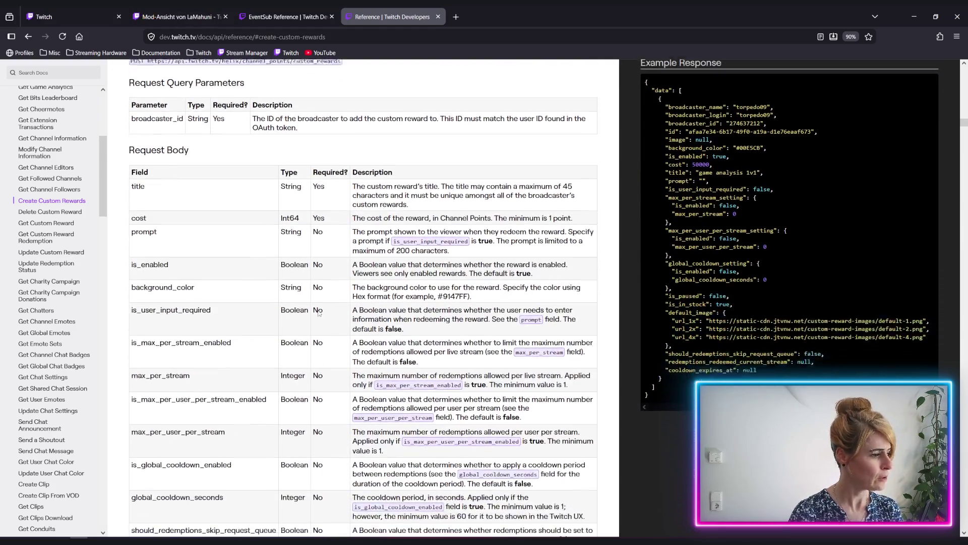
mouse_move(170, 261)
mouse_down()
mouse_move(281, 226)
mouse_move(132, 260)
mouse_up()
click(150, 262)
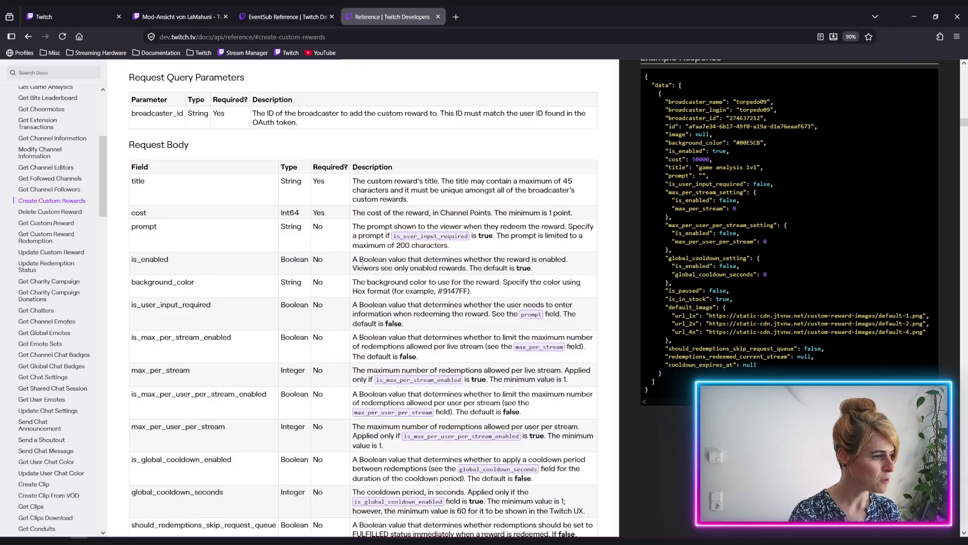
scroll(432, 234, down, 2)
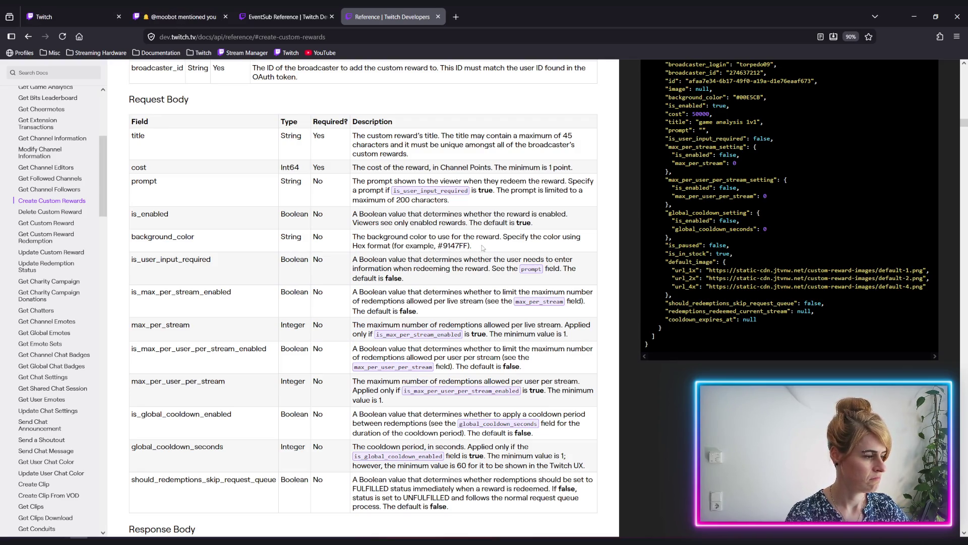
scroll(482, 248, down, 2)
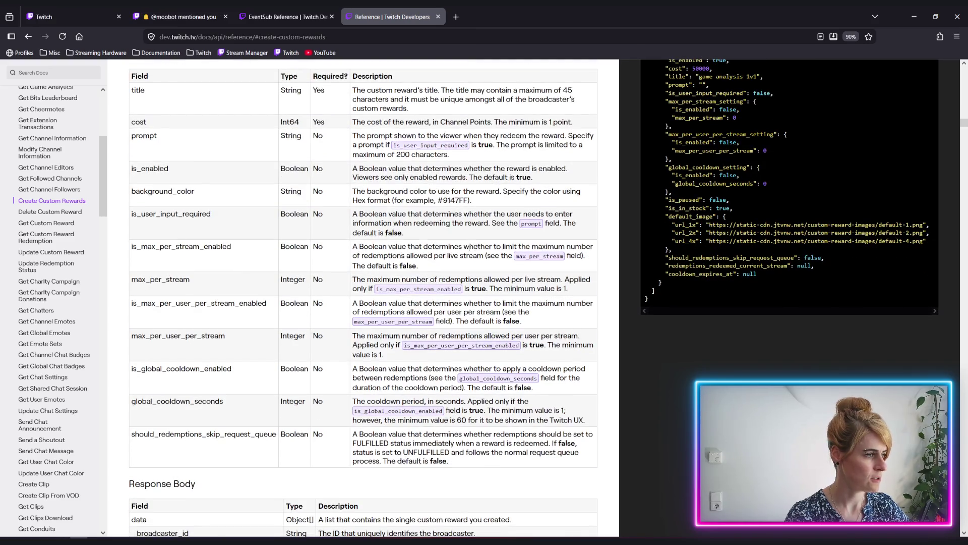
scroll(455, 247, down, 2)
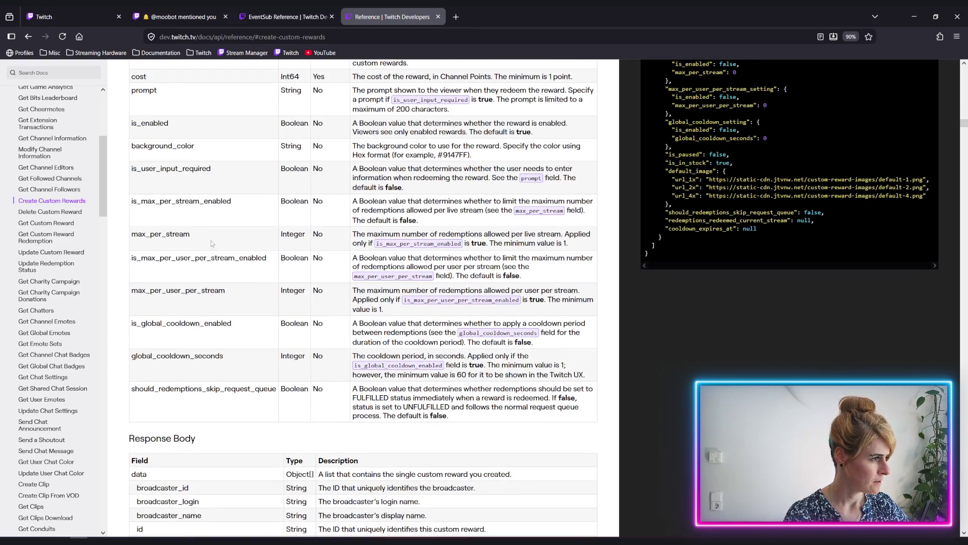
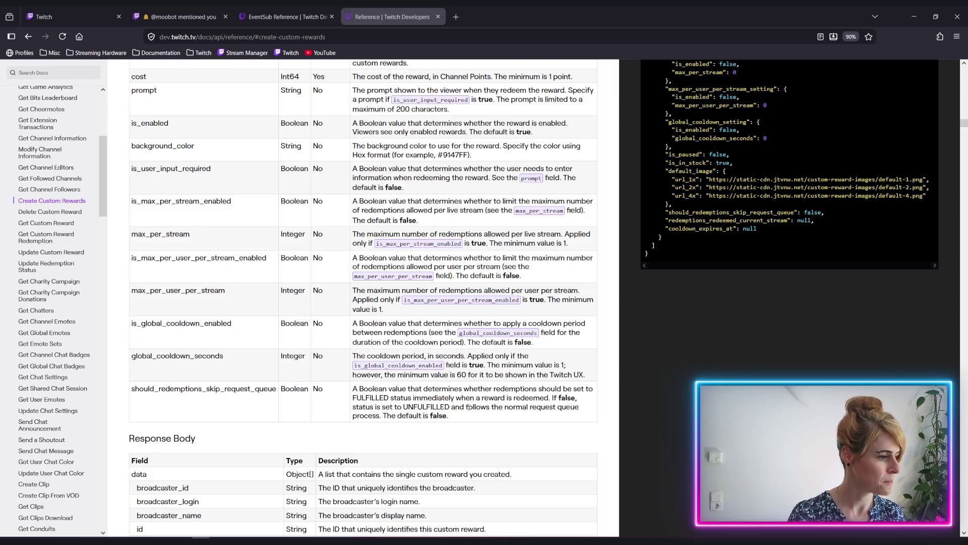
Read the cooldown and should_redemptions_skip_request_queue descriptions in the Twitch docs.
scroll(475, 392, down, 1)
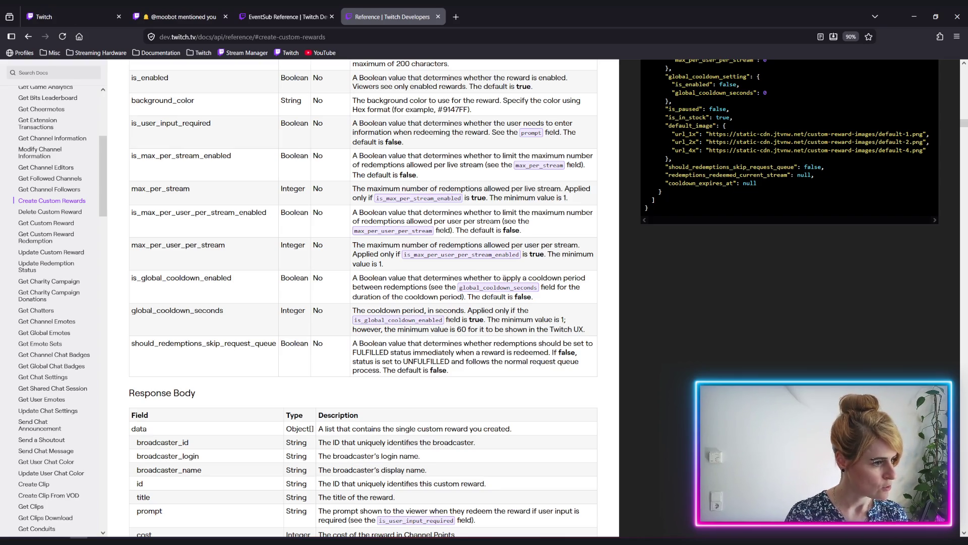
mouse_move(504, 278)
mouse_down()
mouse_move(579, 280)
mouse_move(528, 288)
mouse_move(585, 281)
mouse_move(433, 289)
mouse_move(462, 297)
mouse_up()
click(463, 298)
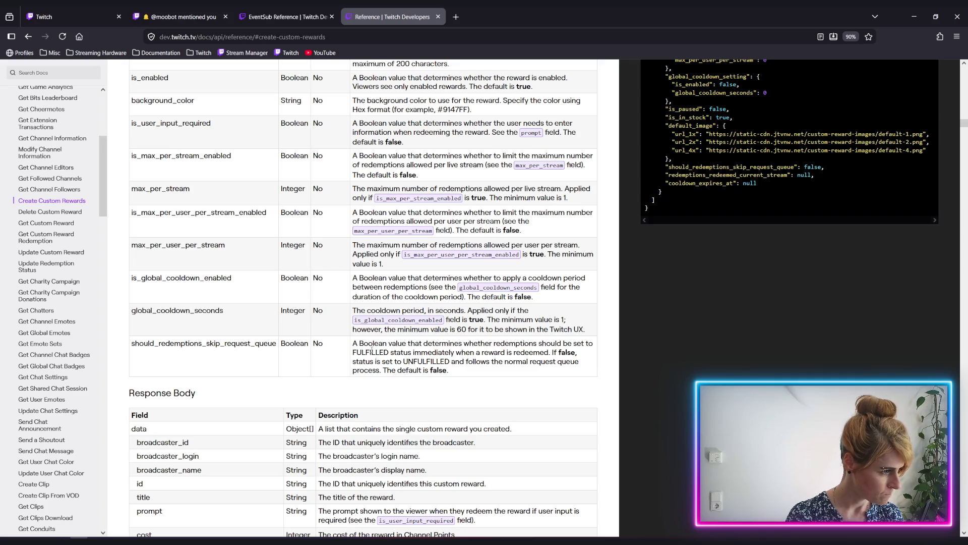
drag(353, 345, 454, 372)
click(388, 356)
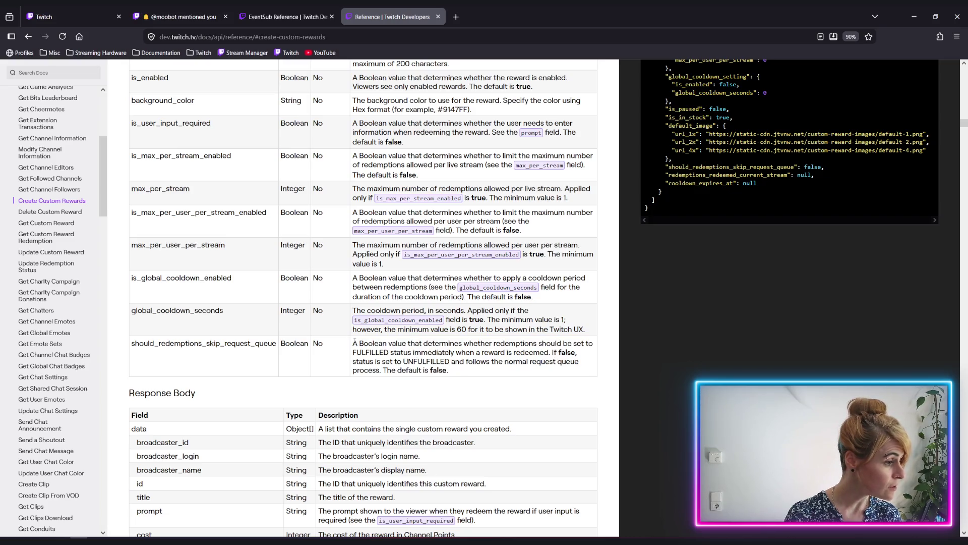
drag(353, 344, 460, 362)
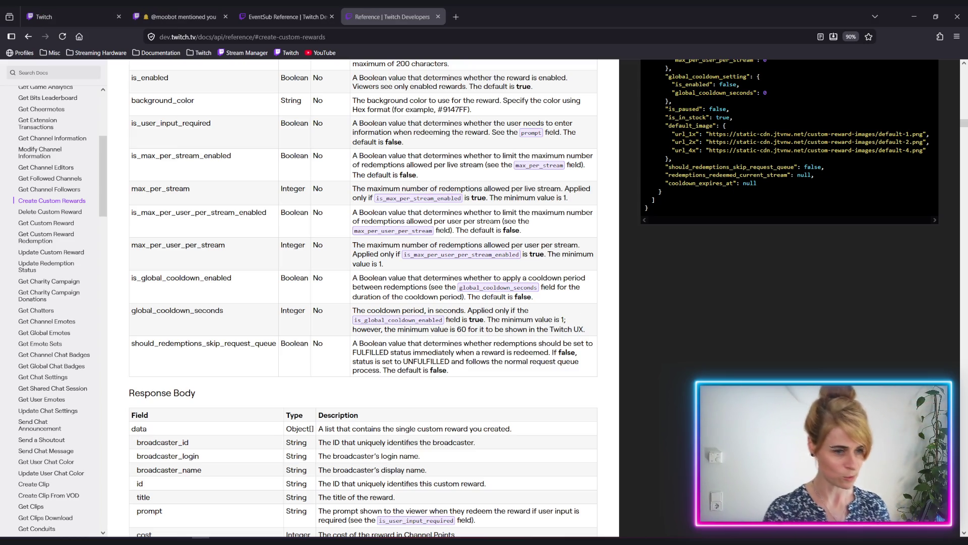
Select the prompt field name in the Request Body and return to Rider.
scroll(267, 335, up, 3)
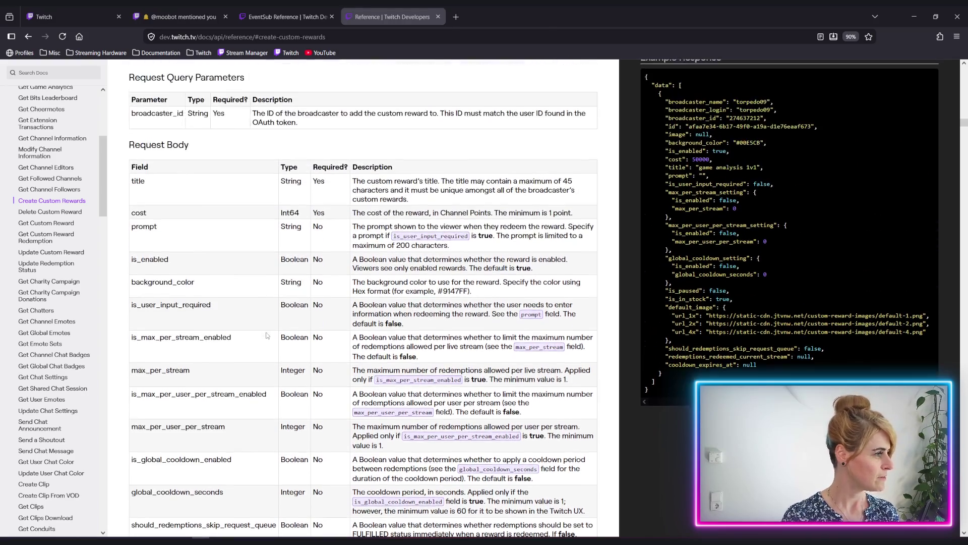
scroll(267, 335, down, 2)
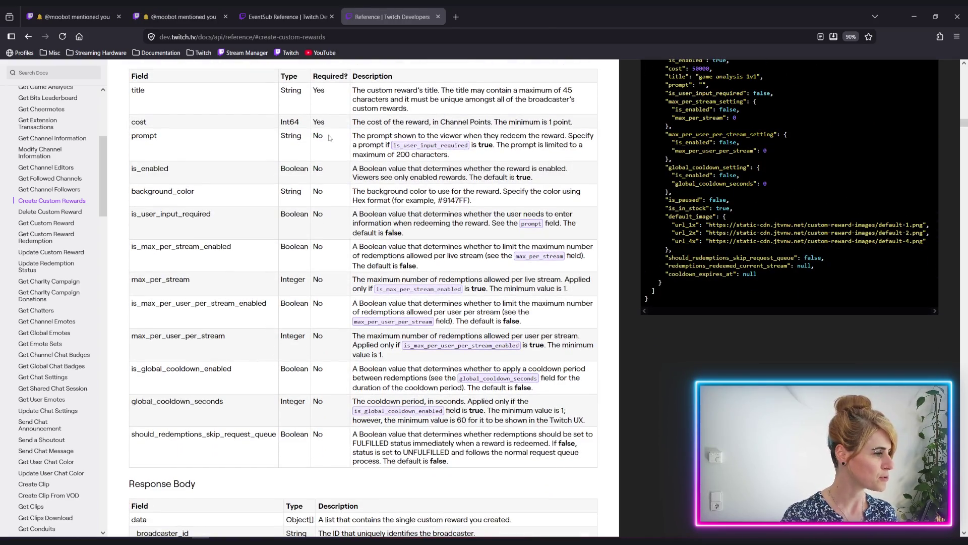
double_click(149, 136)
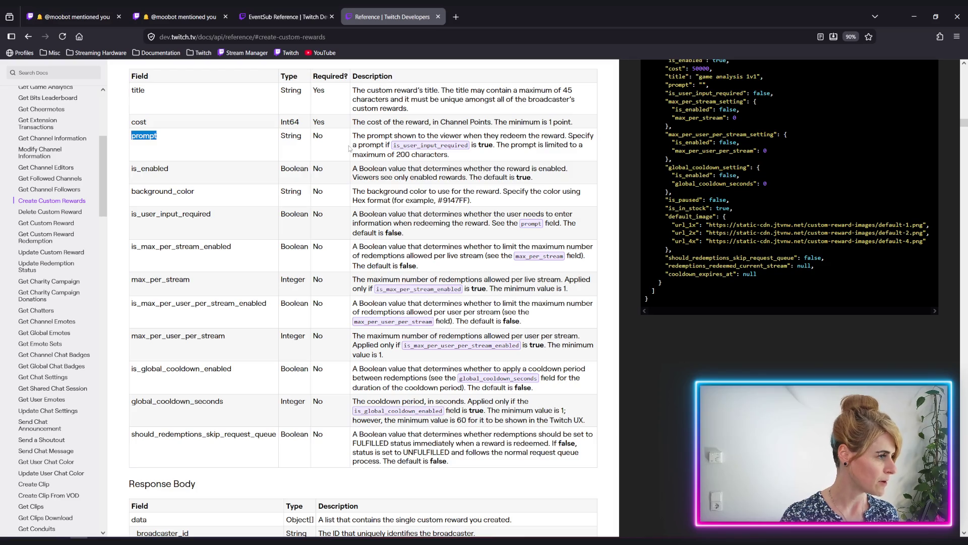
key(alt+Tab)
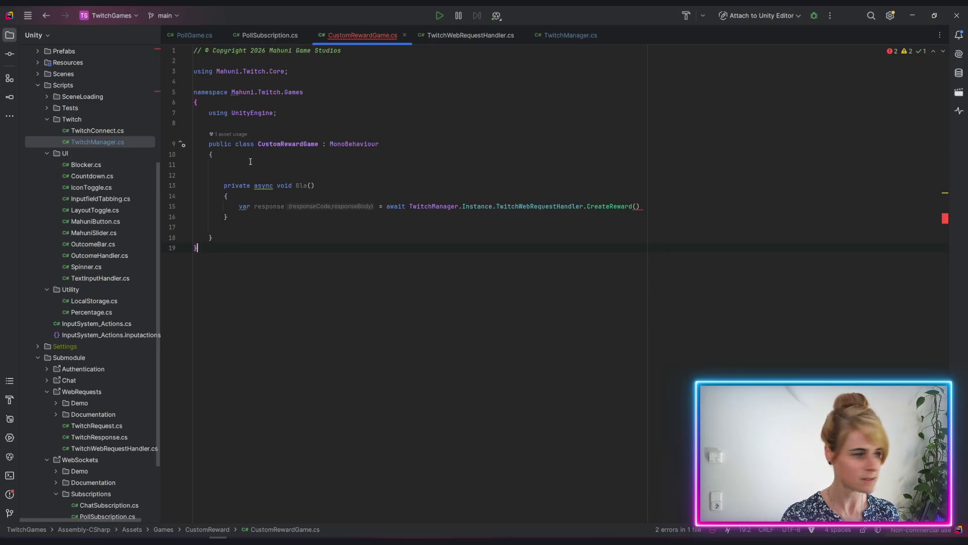
Go to CreateReward's declaration and place the caret after rewardCost.
click(454, 35)
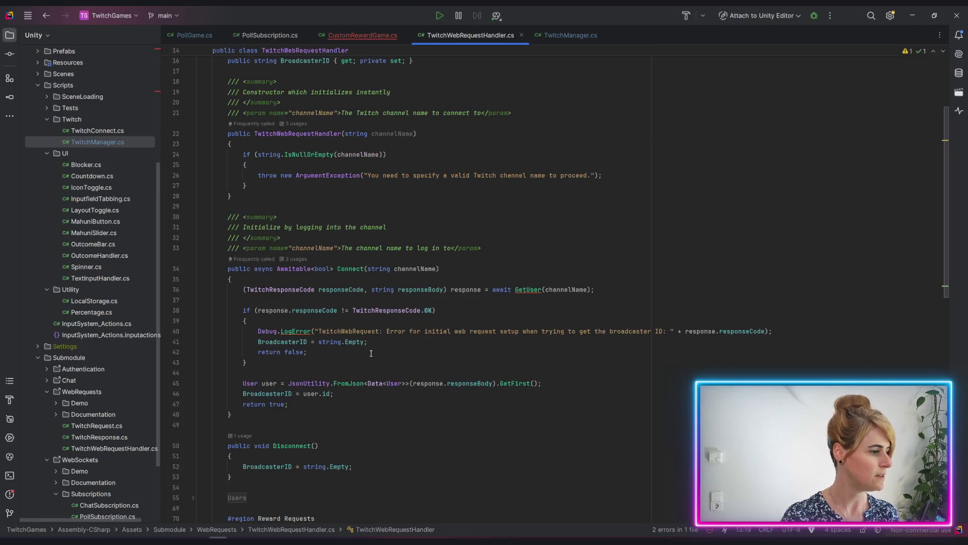
scroll(371, 353, down, 2)
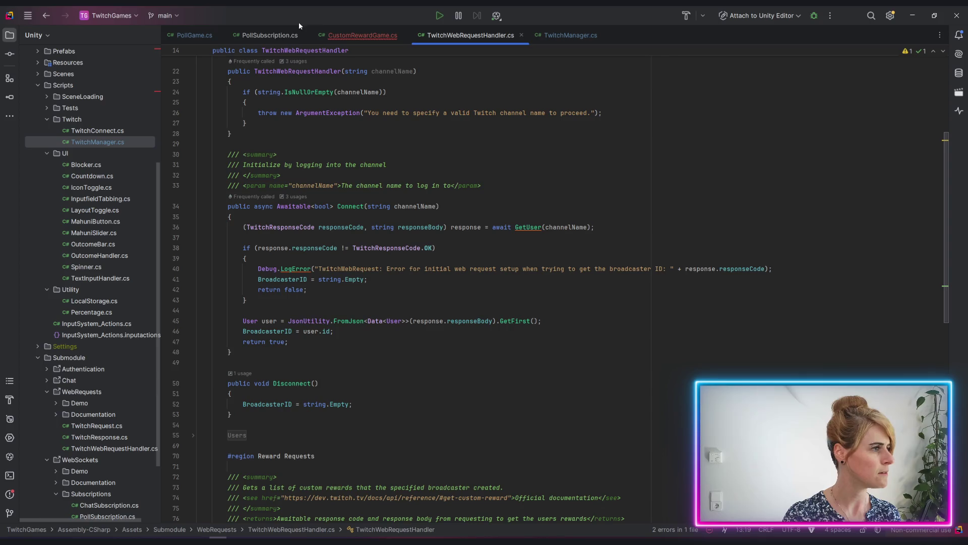
click(335, 37)
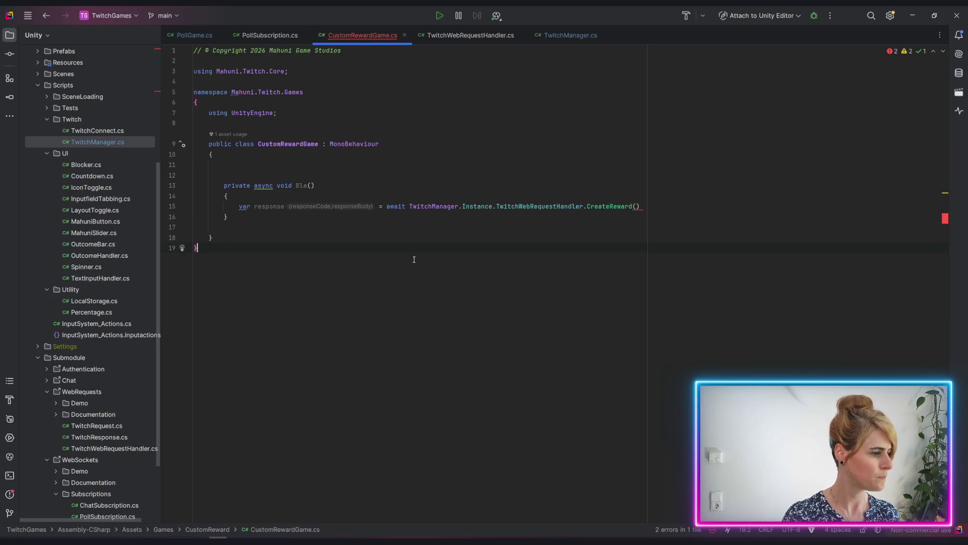
ctrl+click(614, 207)
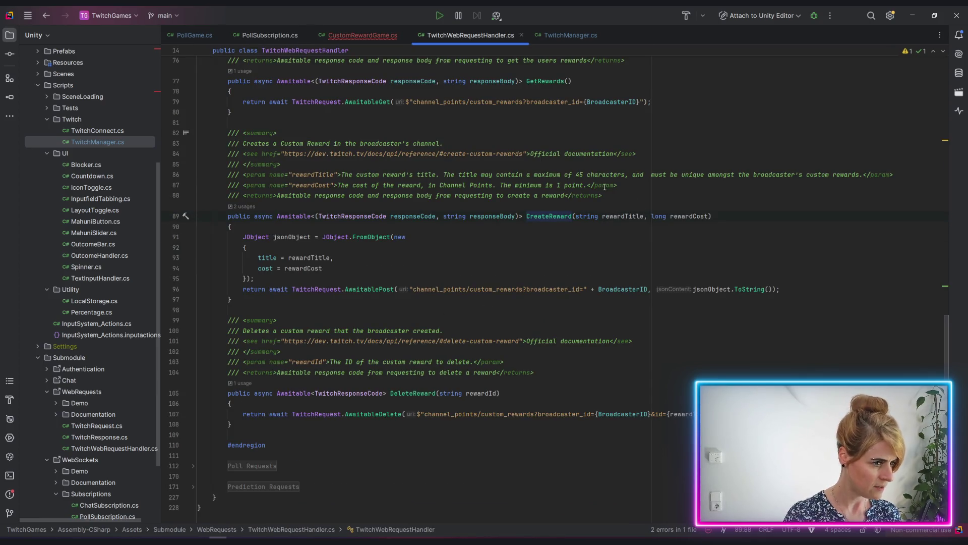
click(709, 216)
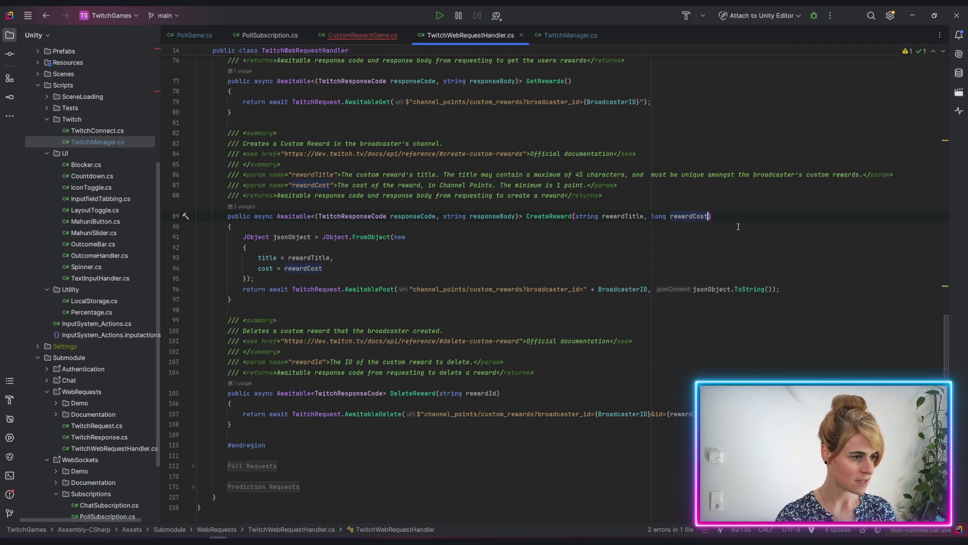
key(Down)
key(Down)
key(Down)
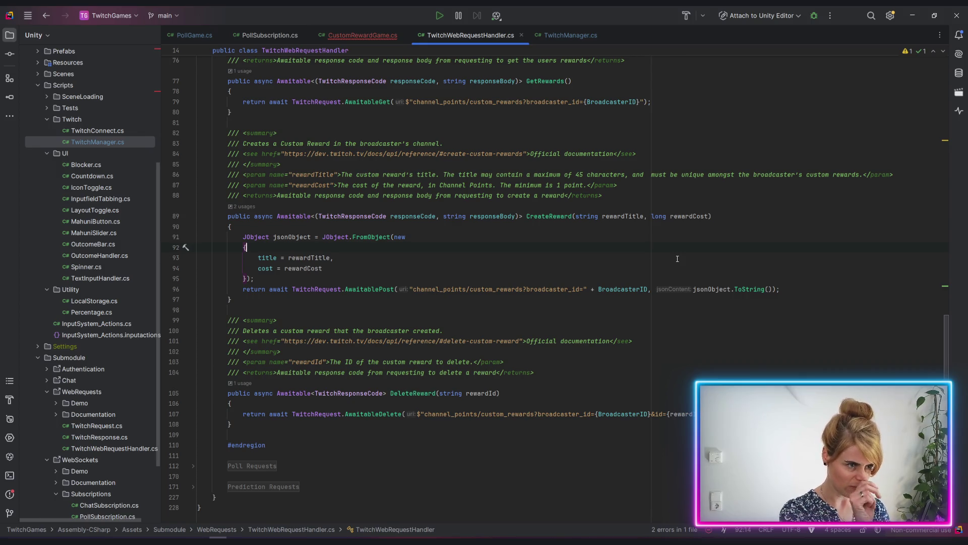
click(707, 217)
Look up is_user_input_required in the prompt description and return to the editor.
key(alt+Tab)
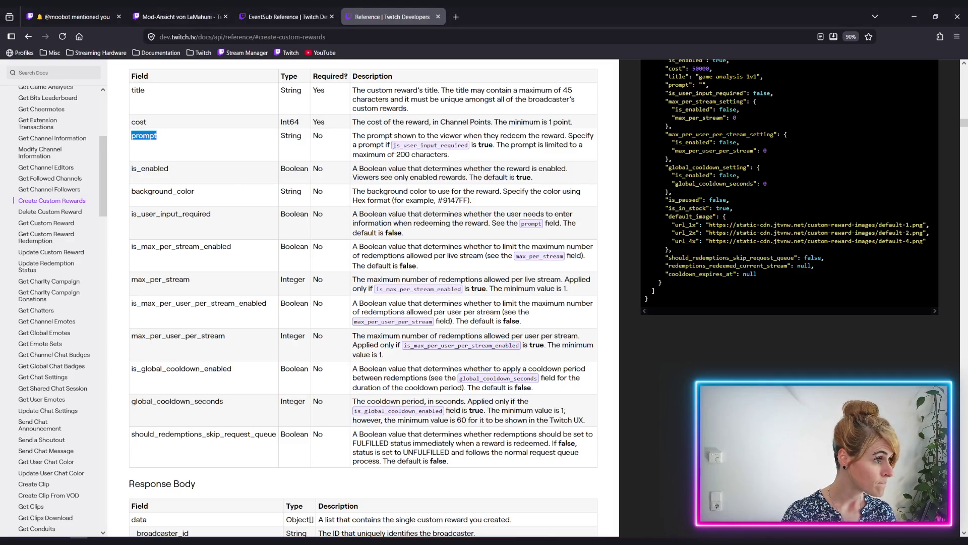
mouse_move(394, 145)
mouse_down()
mouse_move(482, 145)
mouse_move(468, 148)
mouse_up()
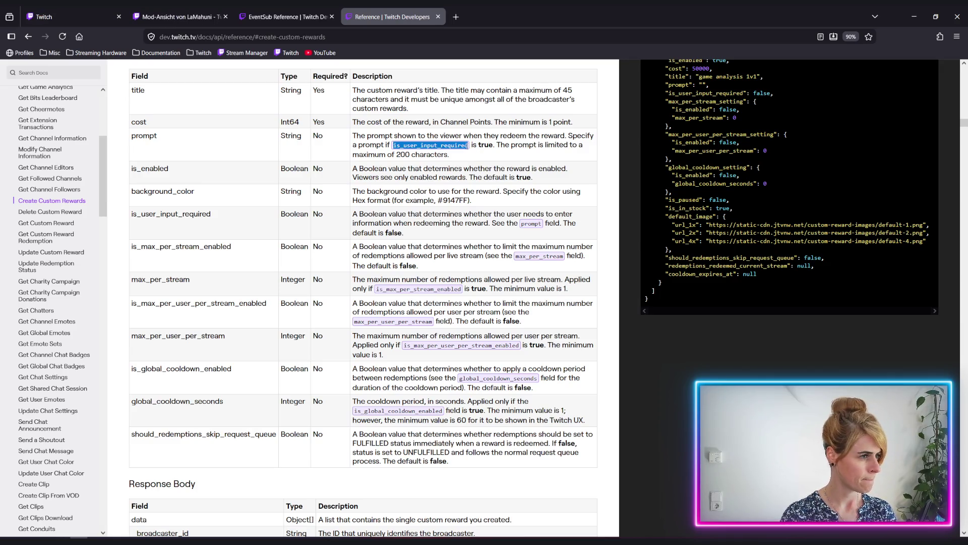
key(alt+Tab)
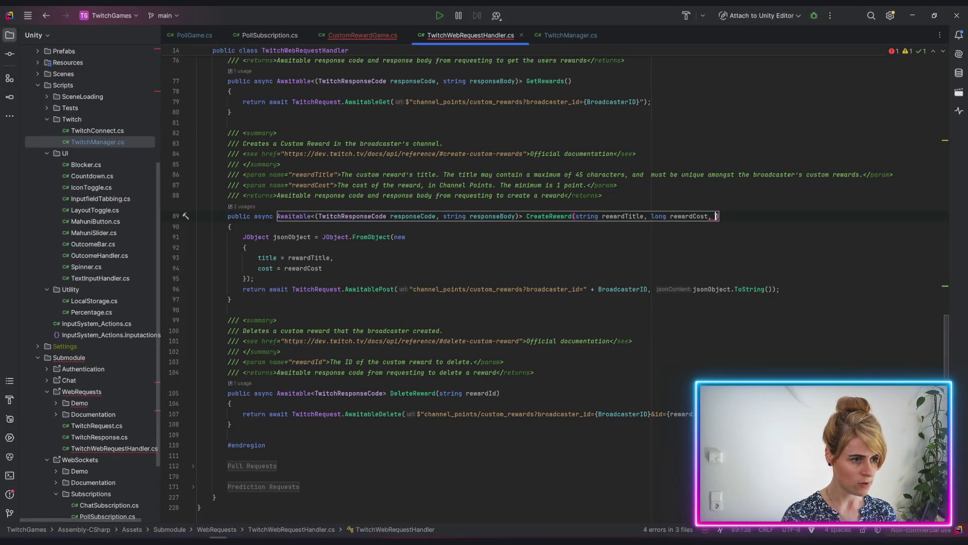
Add bool isUserInputRequired = false and a string prompt parameter to CreateReward.
text(bool )
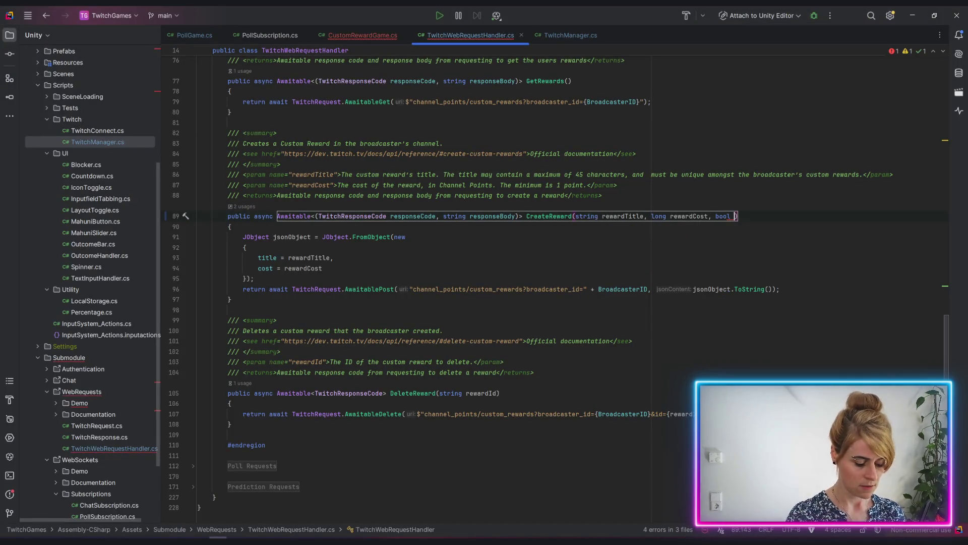
text(isUserI)
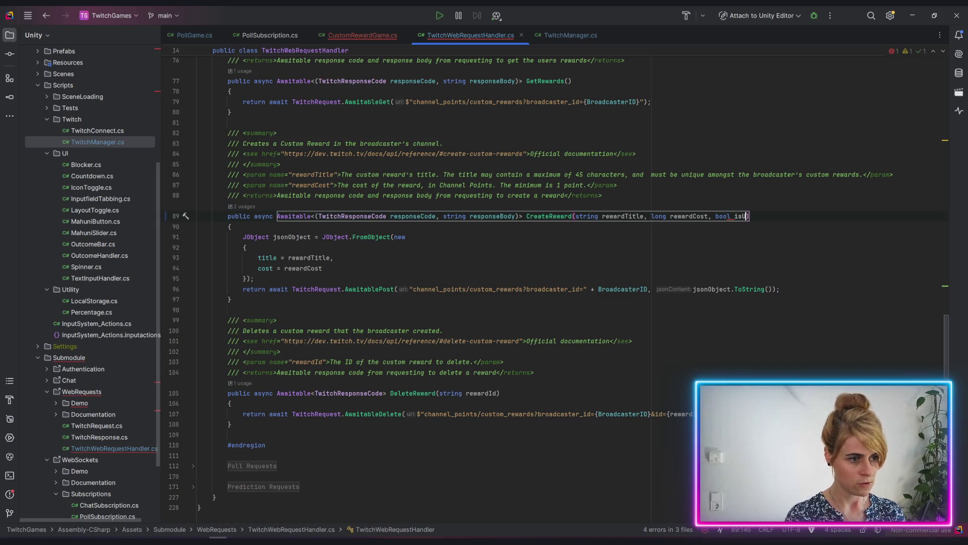
text(nputRequire)
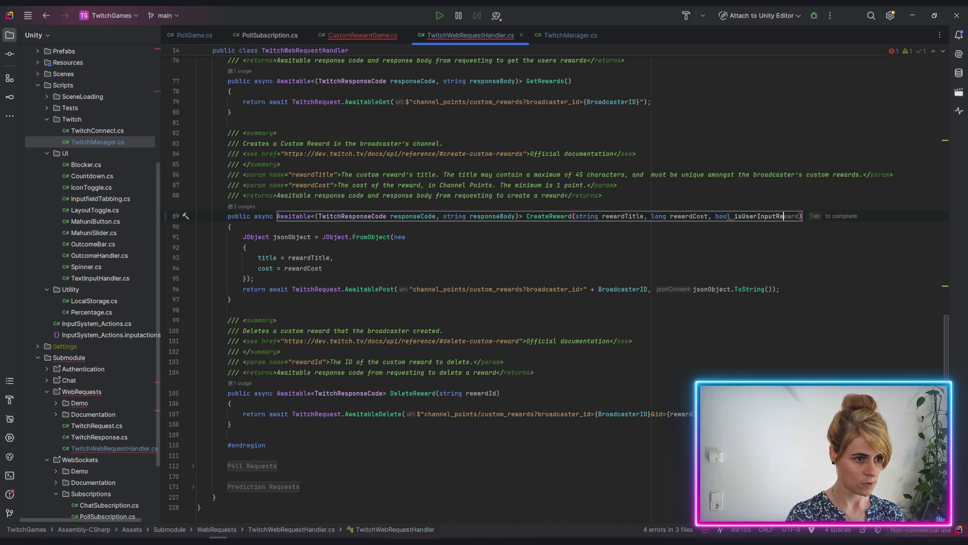
text(d = false)
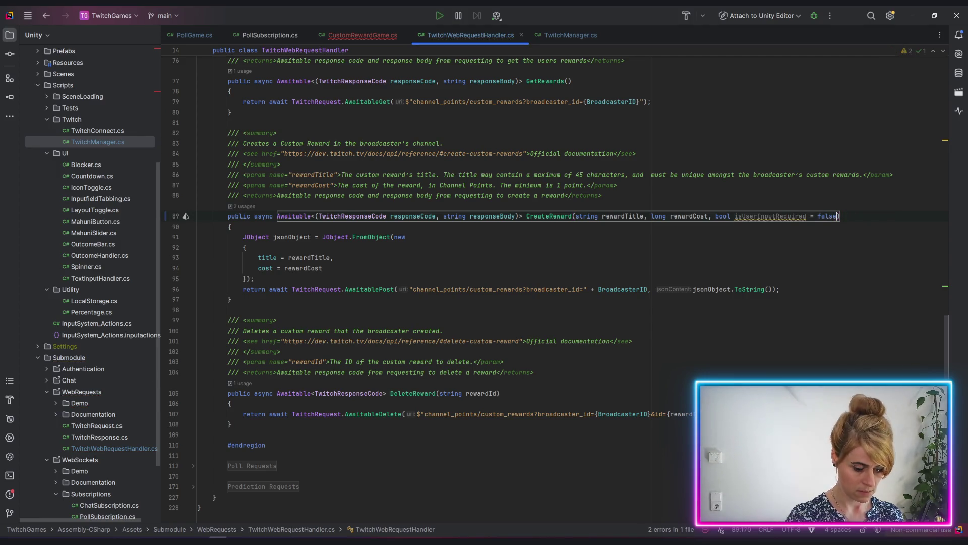
key(Tab)
text(, )
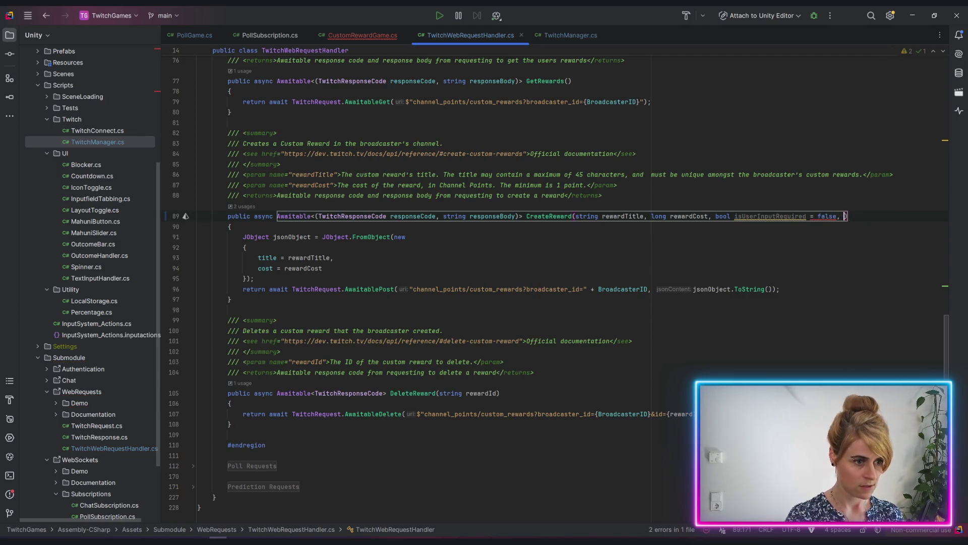
text(si)
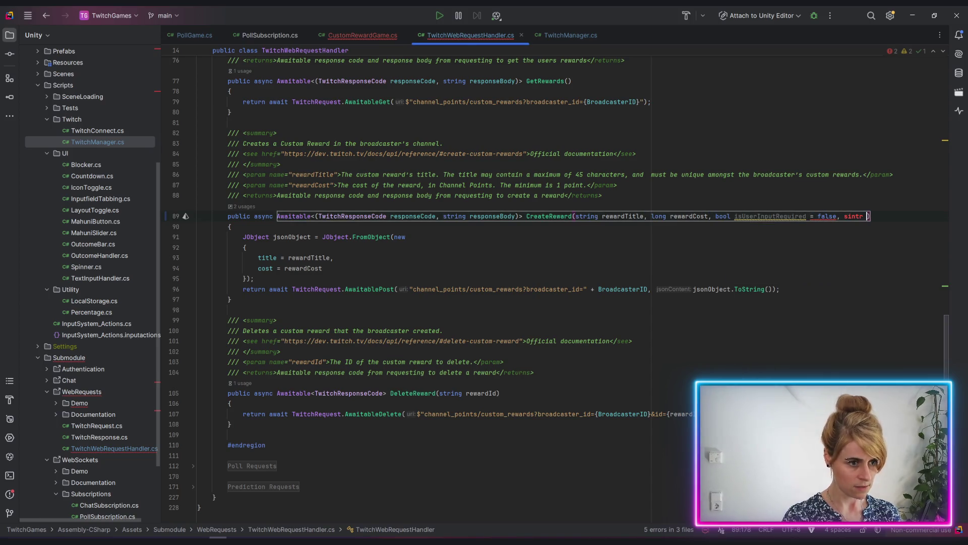
key(BackSpace)
key(Return)
text(p)
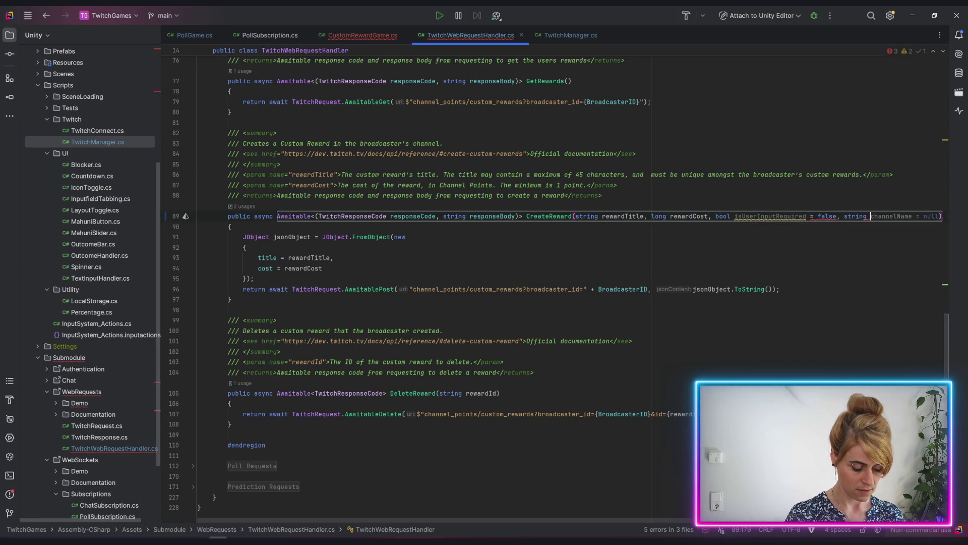
text(rompt)
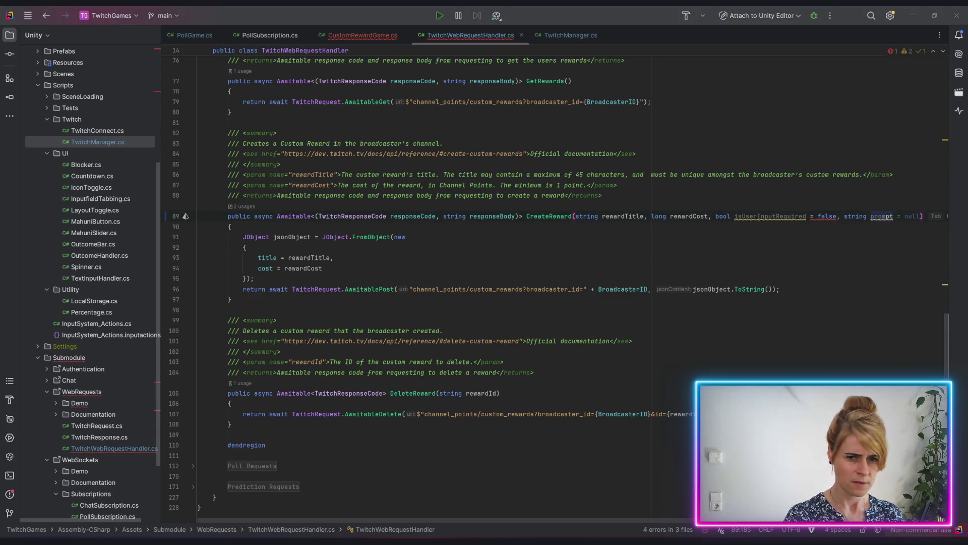
key(alt+Tab)
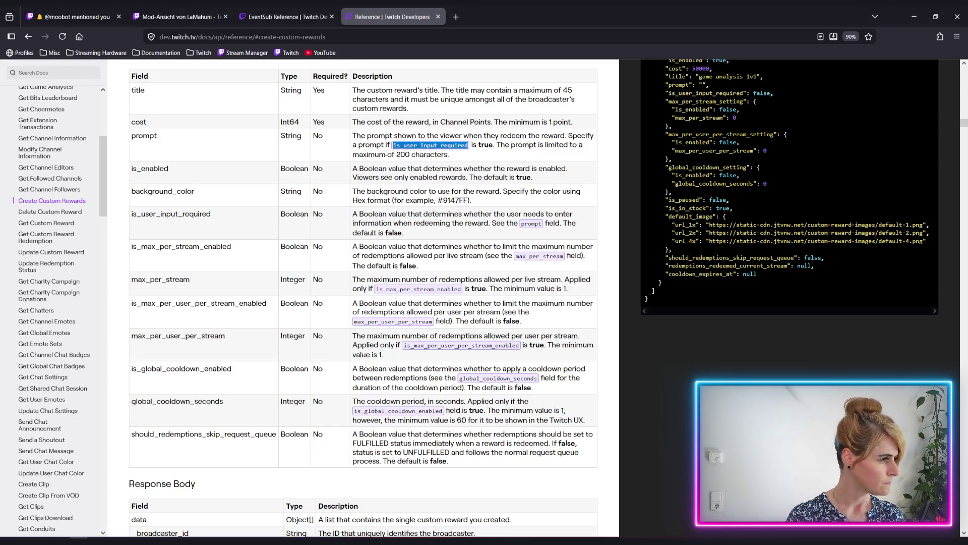
click(357, 156)
drag(356, 135, 541, 144)
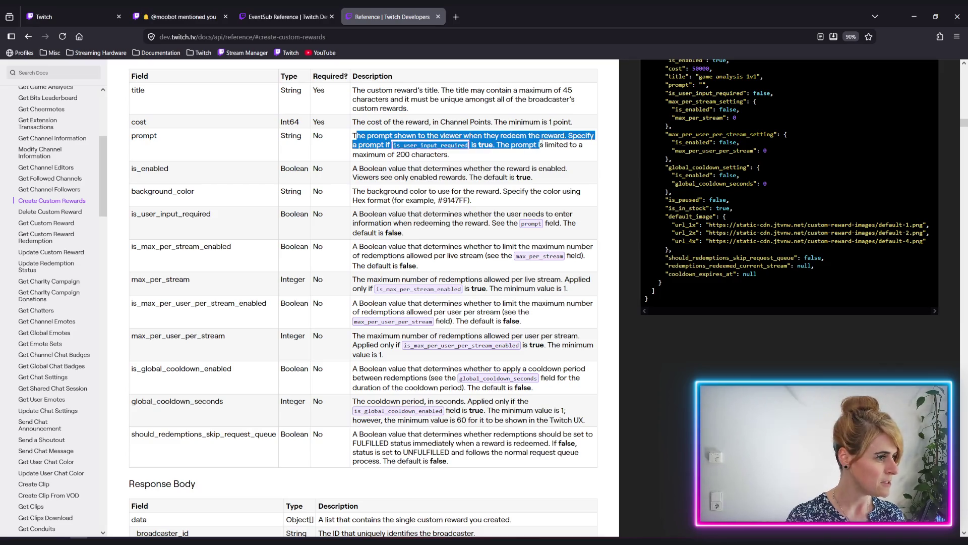
click(449, 154)
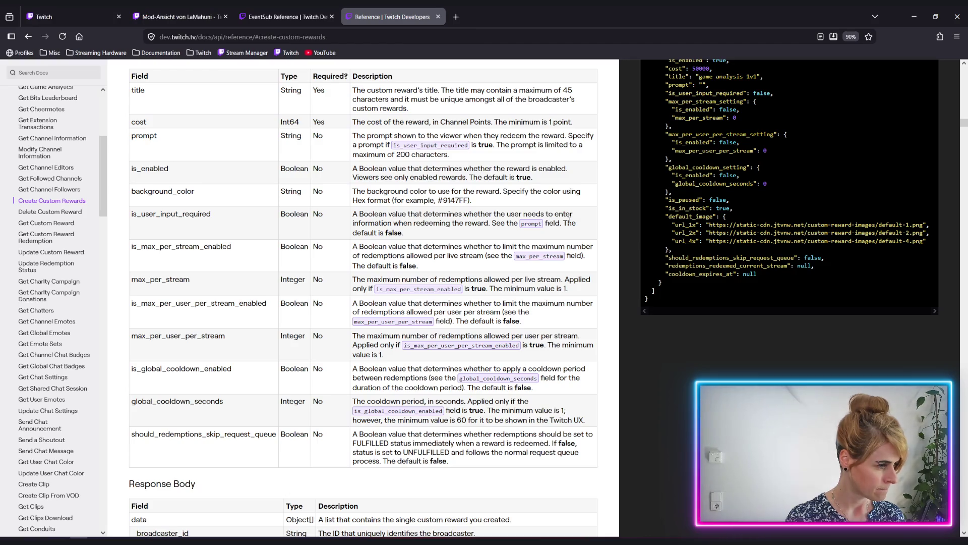
Make the prompt parameter default to an empty string (= "").
key(alt+Tab)
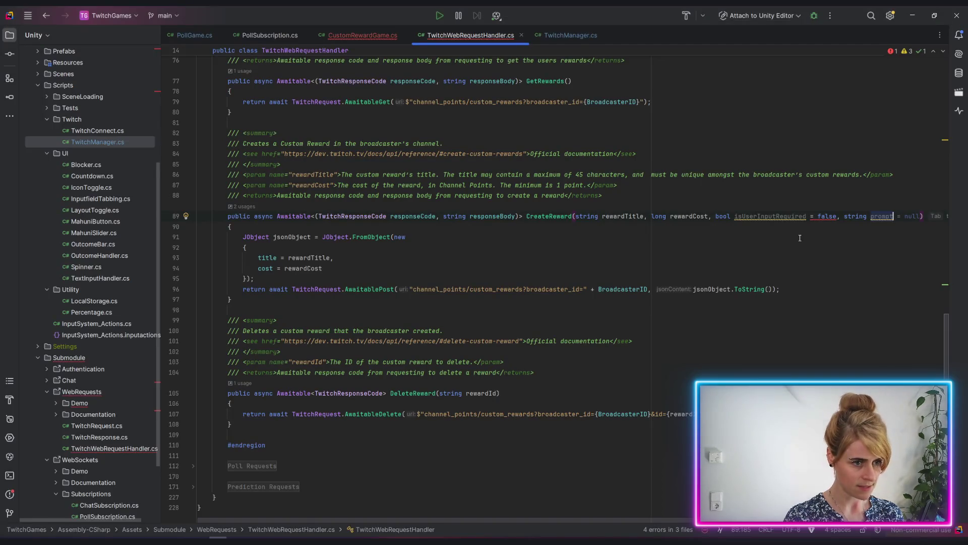
text(Description)
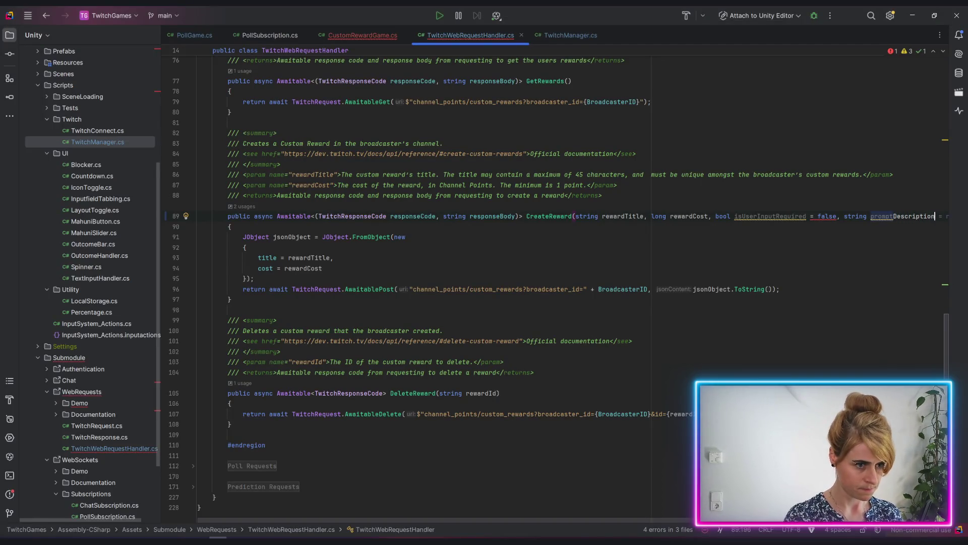
key(BackSpace)
key(BackSpace)
key(BackSpace)
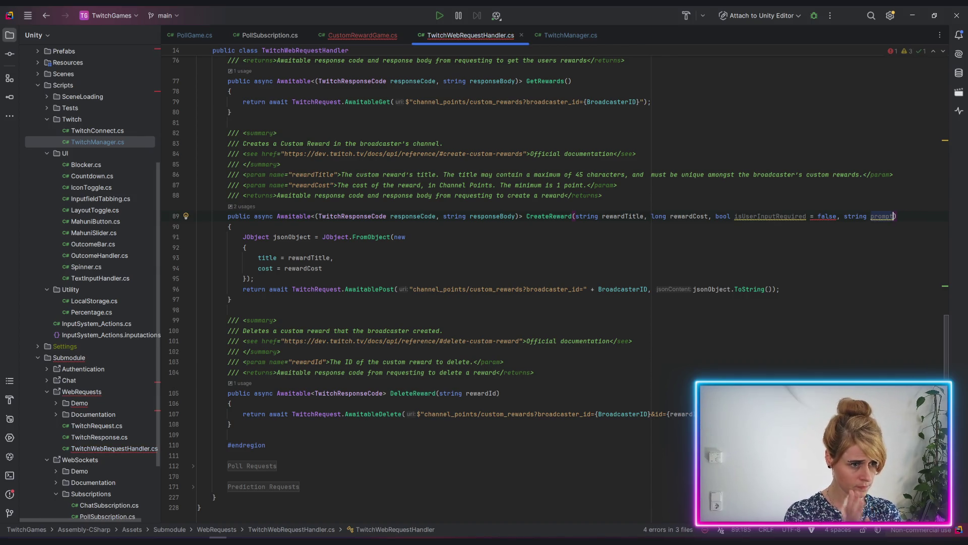
text(= "")
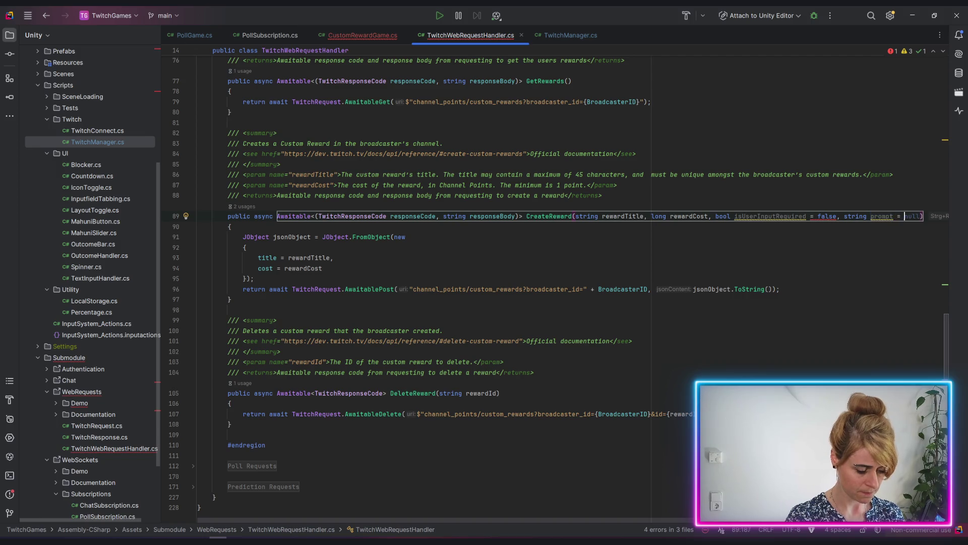
text(, TwitchRe)
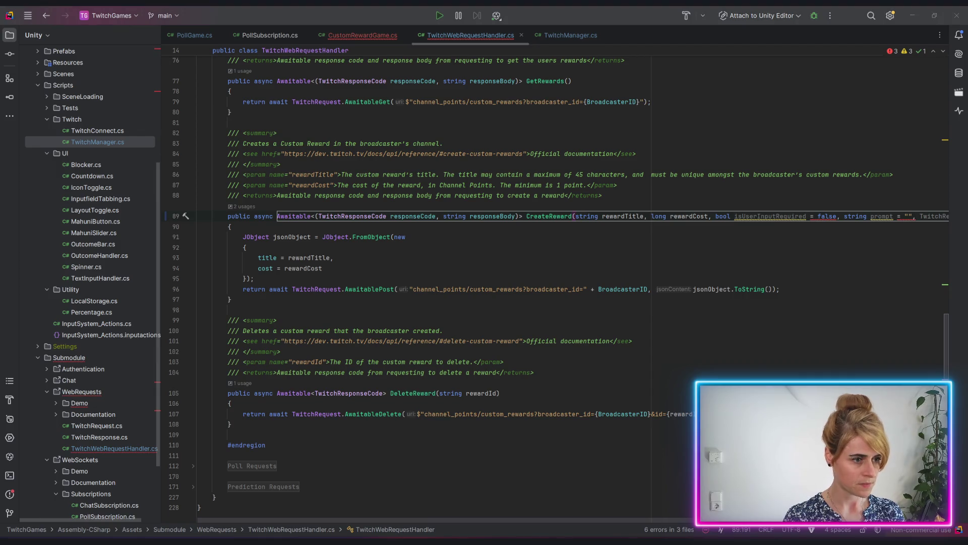
key(alt+Tab)
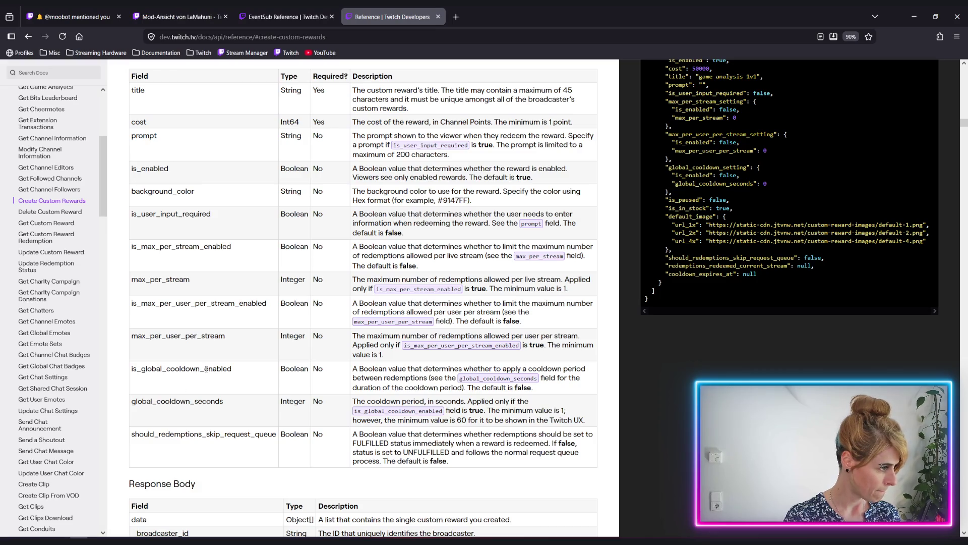
Add a bool isCooldownEnabled = false parameter on a new line.
double_click(206, 368)
key(alt+Tab)
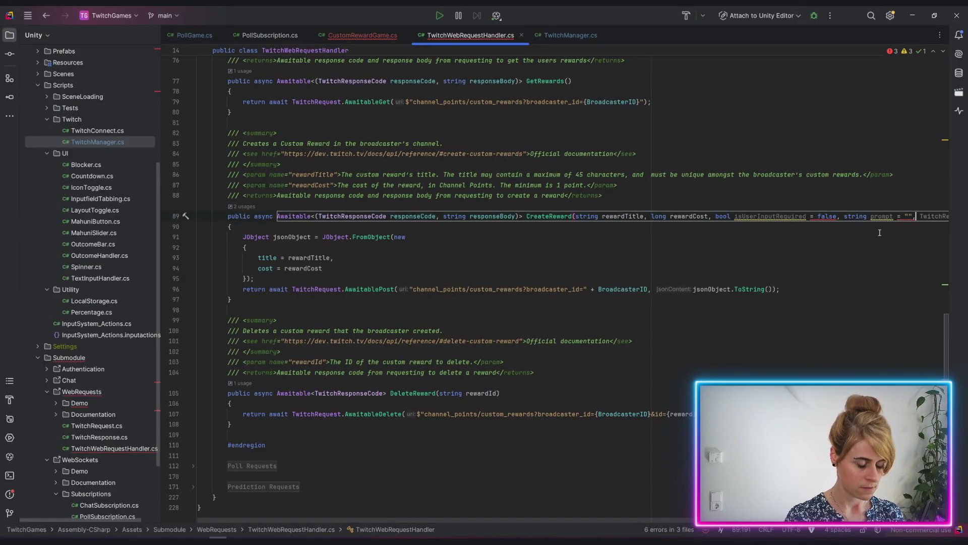
key(Return)
text(bool i)
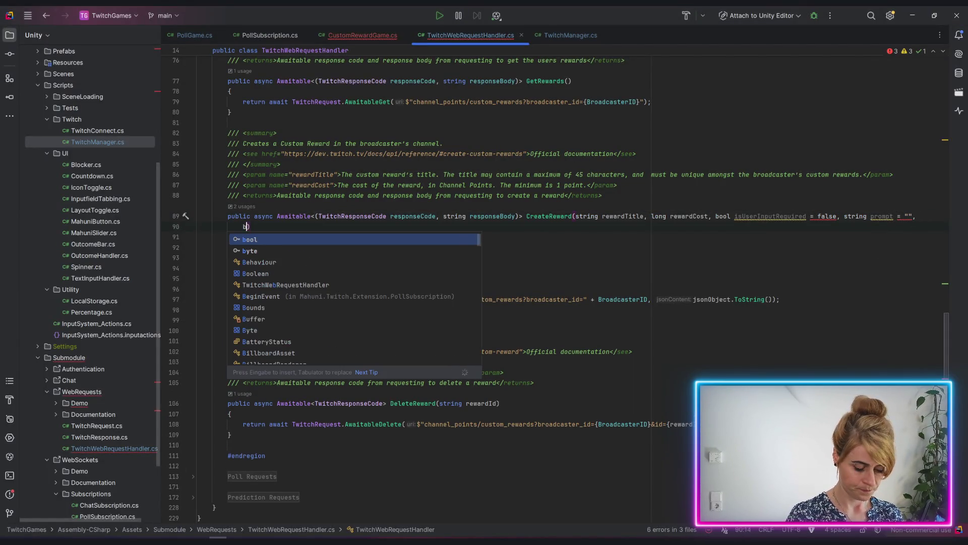
text(sCoolDown)
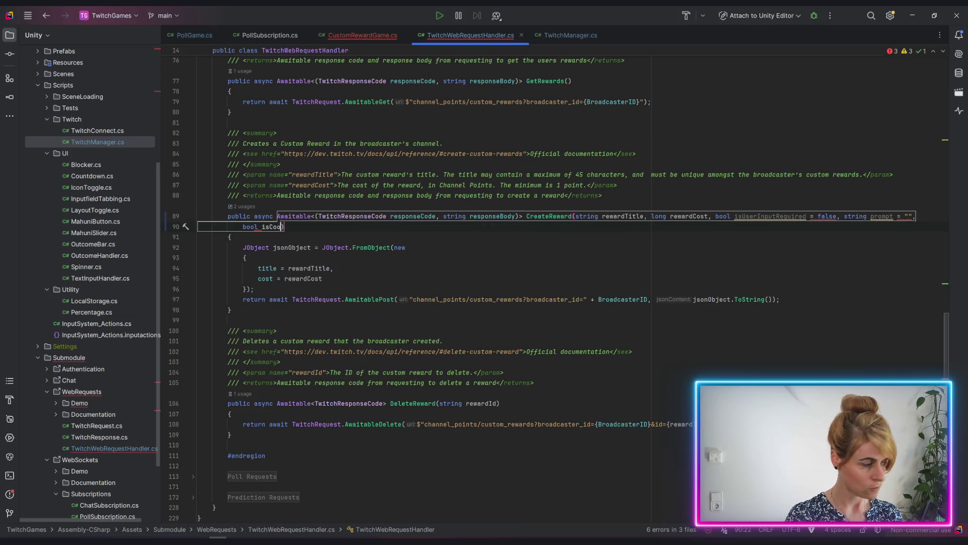
key(BackSpace)
key(BackSpace)
key(BackSpace)
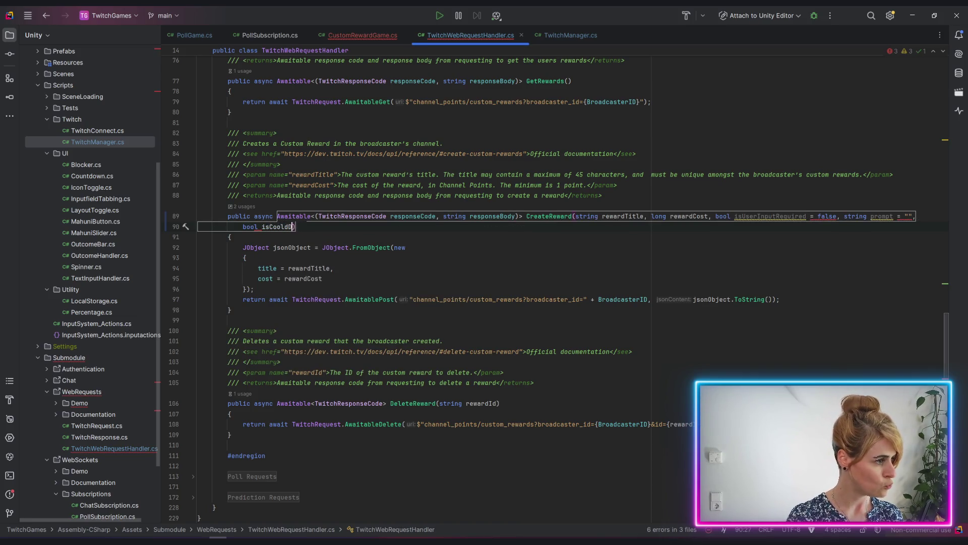
text(downEnabled)
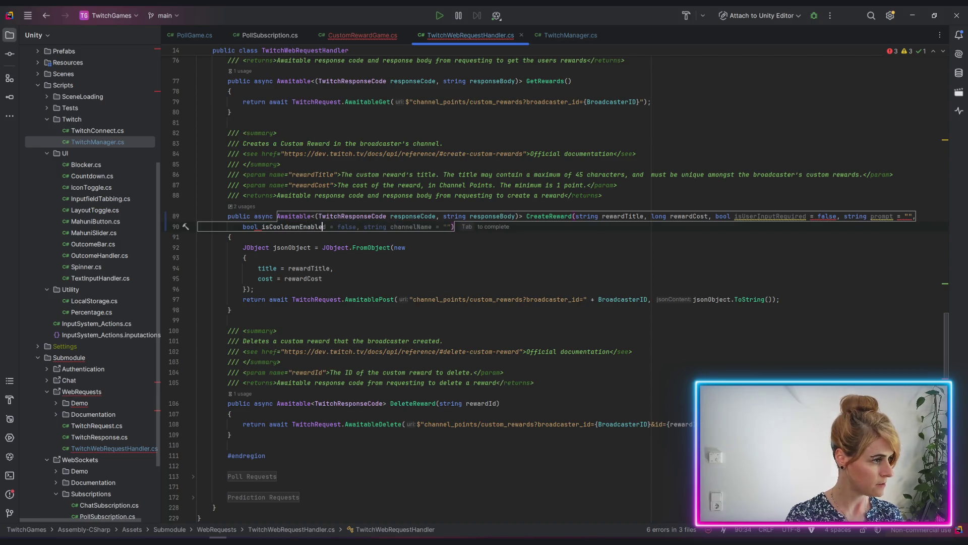
key(Tab)
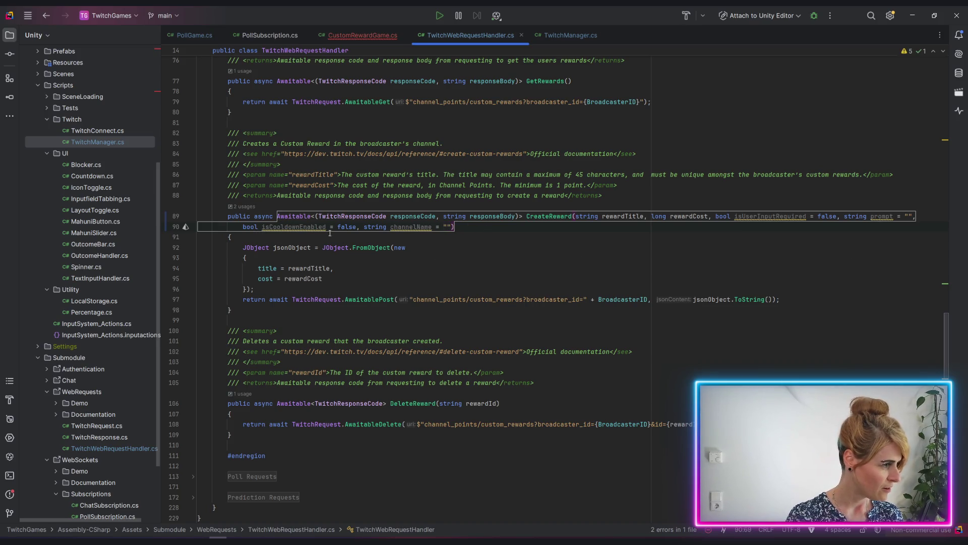
Replace the channelName parameter with int cooldownSeconds.
key(alt+Tab)
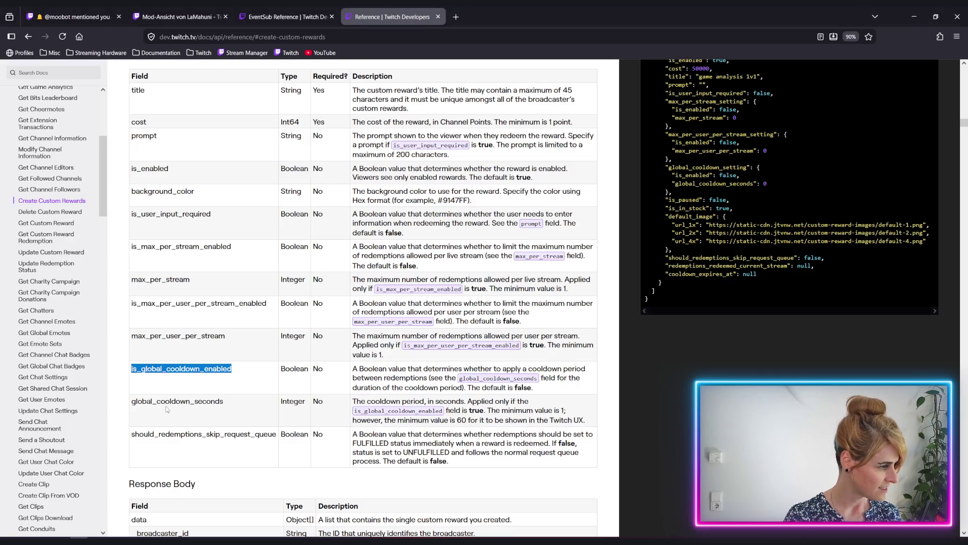
key(alt+Tab)
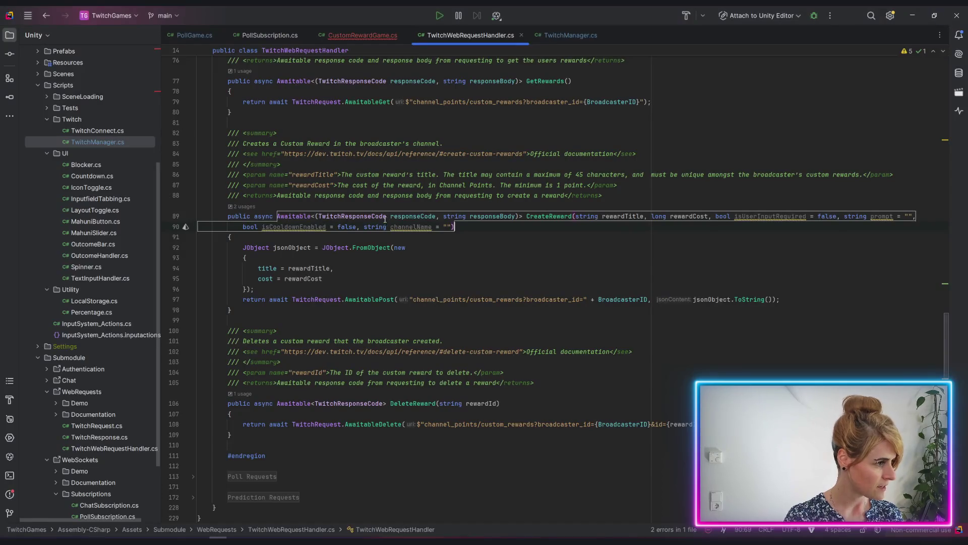
key(alt+Tab)
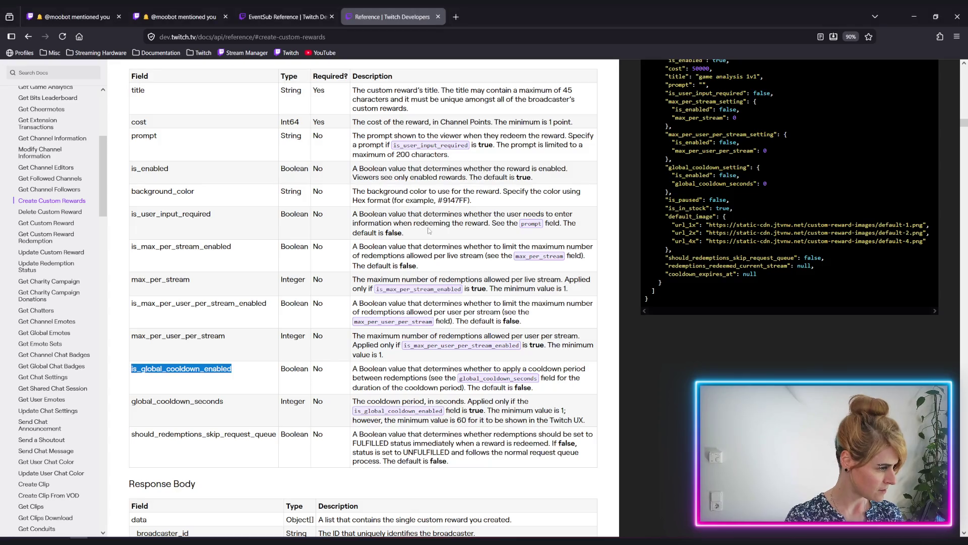
key(alt+Tab)
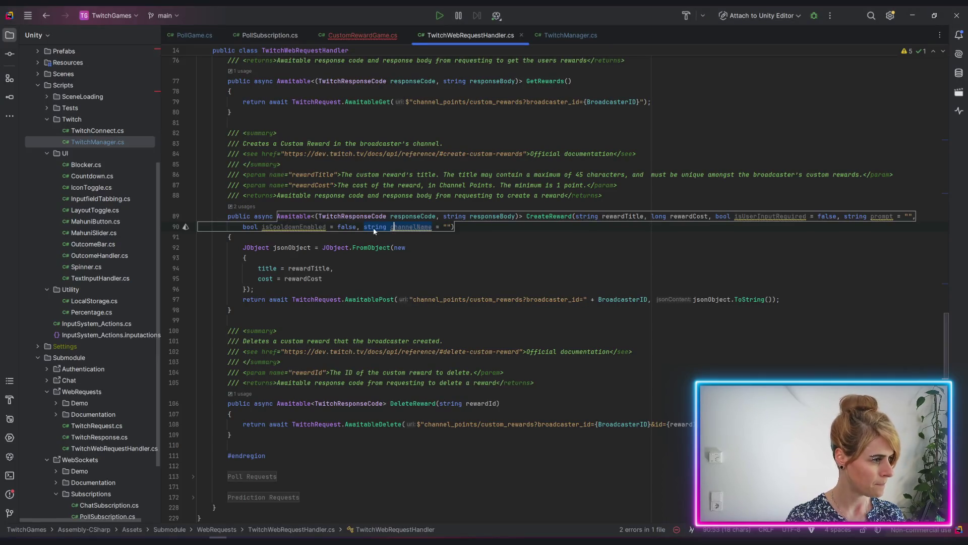
mouse_move(364, 226)
mouse_down()
mouse_move(363, 245)
mouse_move(406, 228)
mouse_move(452, 227)
mouse_up()
text(int )
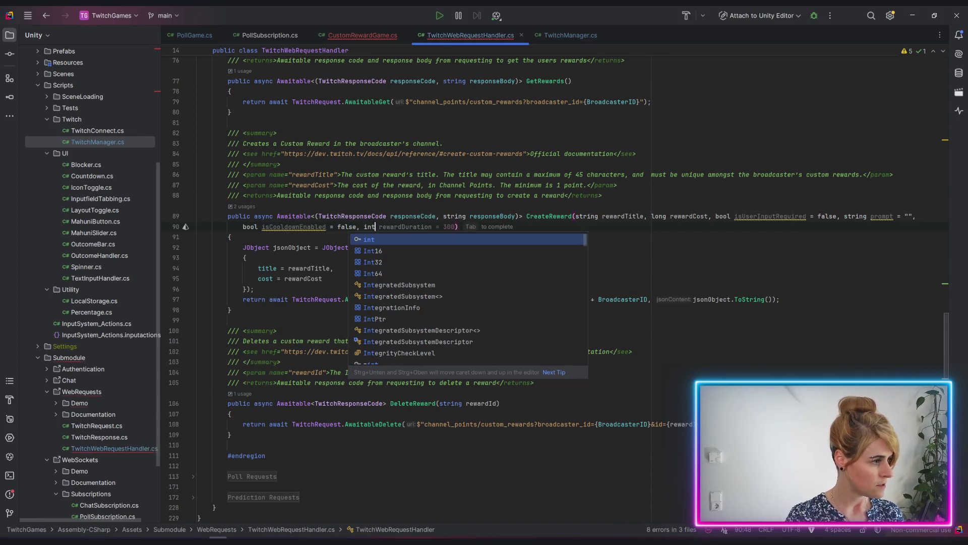
text(coold)
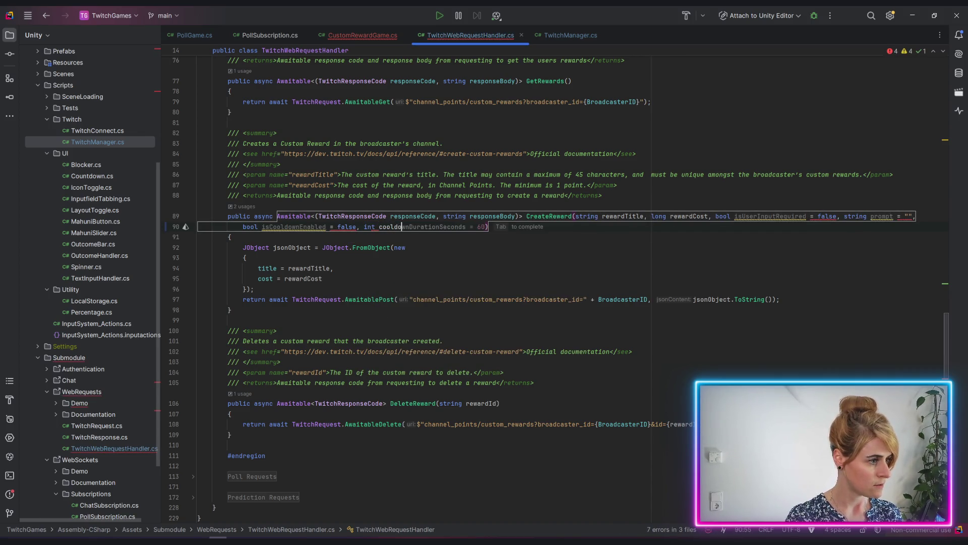
key(Escape)
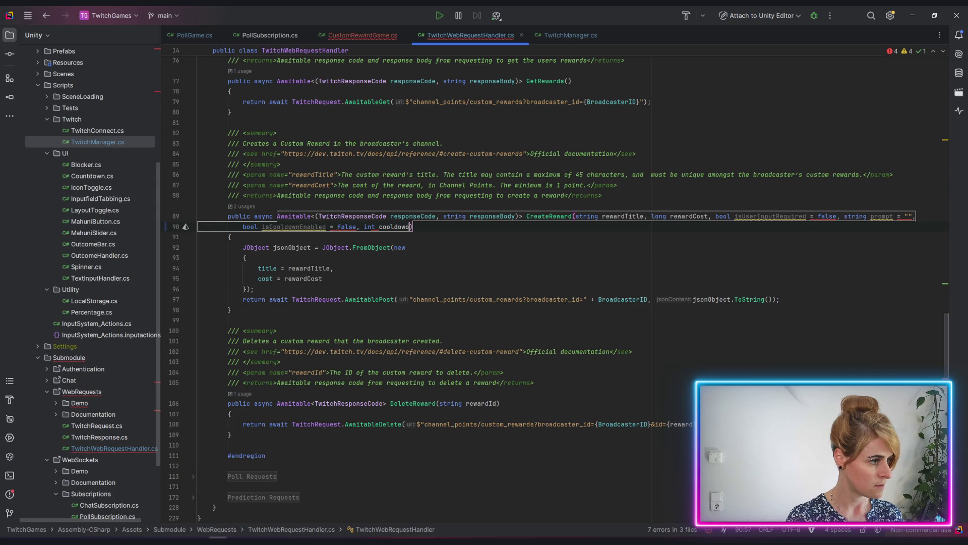
text(wnSe)
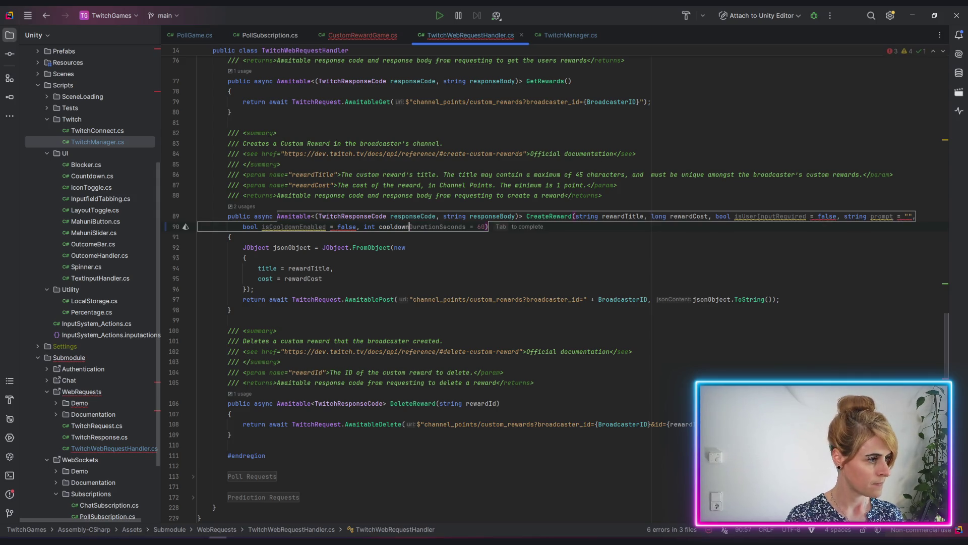
text(conds)
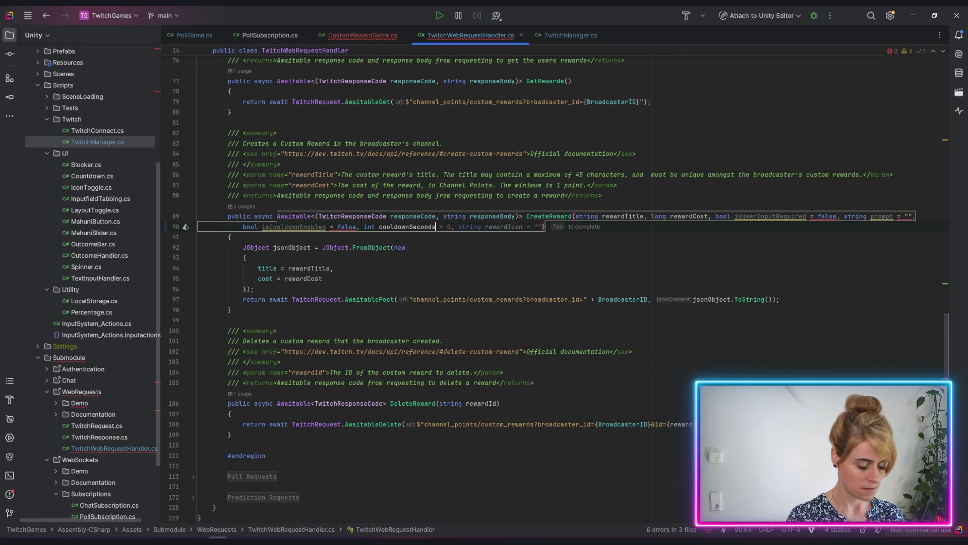
key(alt+Tab)
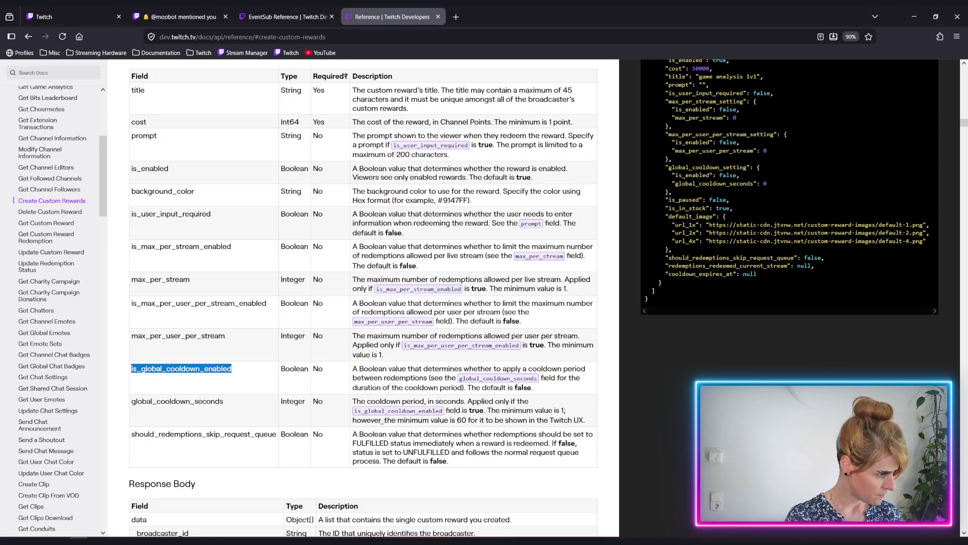
Review global_cooldown_seconds, noting the minimum of 1 and the 60-second Twitch UX note.
click(493, 411)
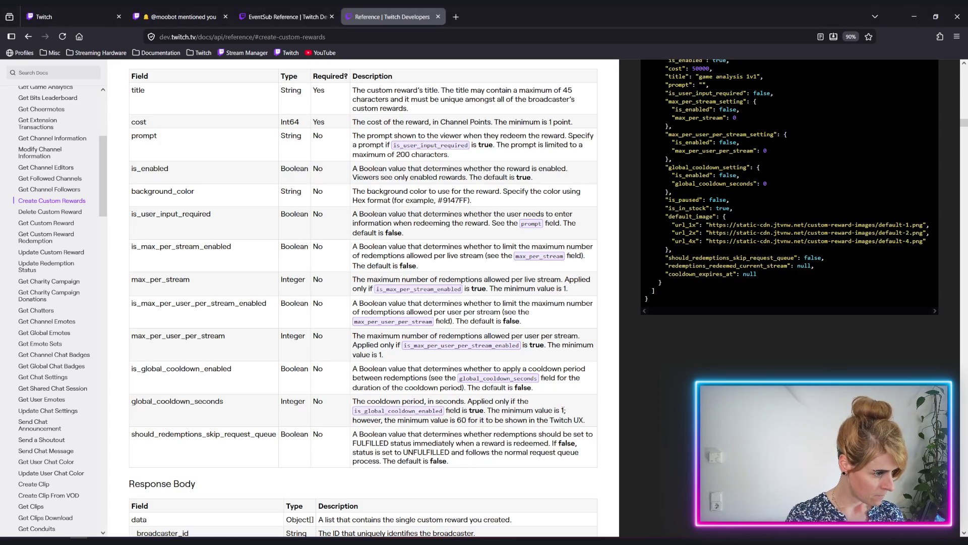
double_click(562, 411)
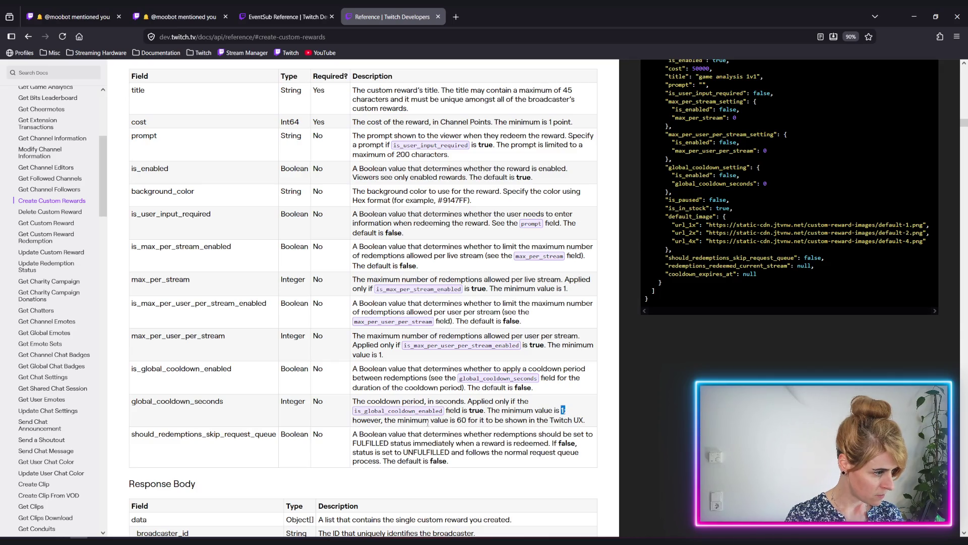
drag(456, 420, 506, 422)
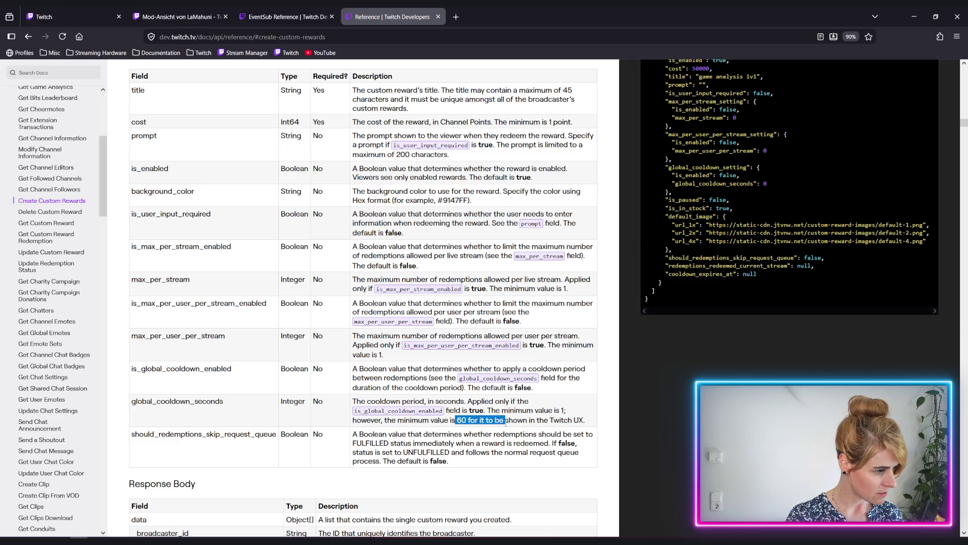
scroll(480, 430, down, 2)
scroll(480, 430, down, 1)
click(471, 348)
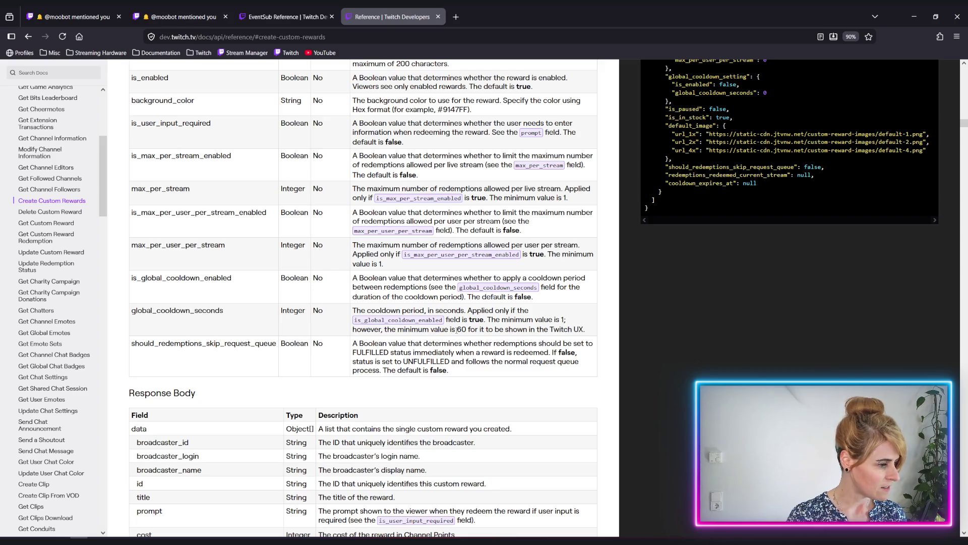
mouse_move(473, 331)
mouse_down()
mouse_move(565, 345)
mouse_move(587, 330)
mouse_up()
click(549, 348)
click(551, 344)
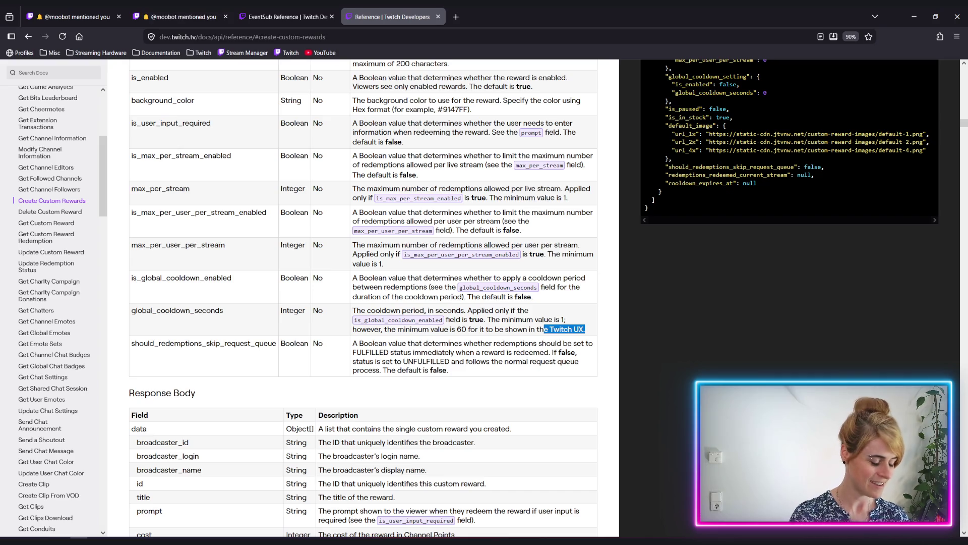
Reread the 60-second cooldown minimum note, then go back to TwitchWebRequestHandler.cs.
click(545, 339)
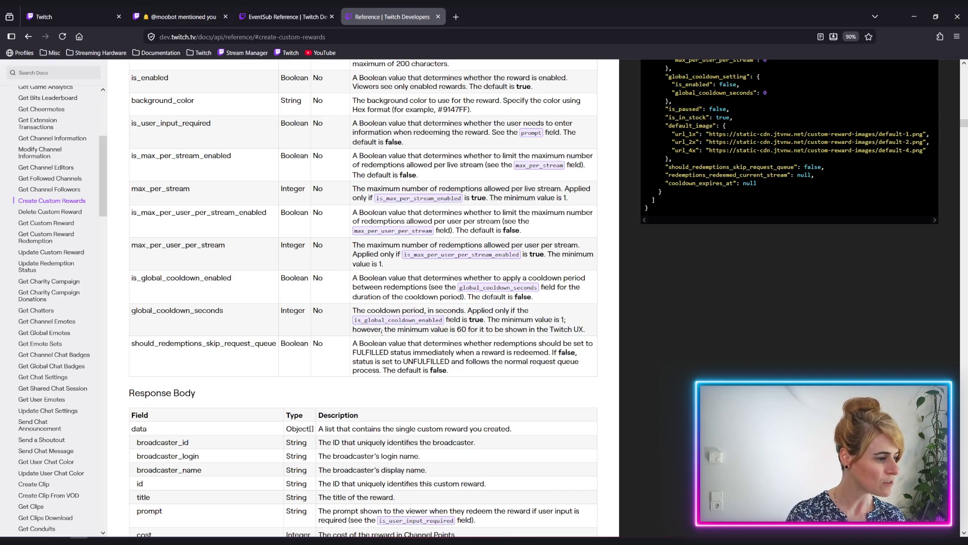
drag(392, 329, 520, 337)
click(424, 339)
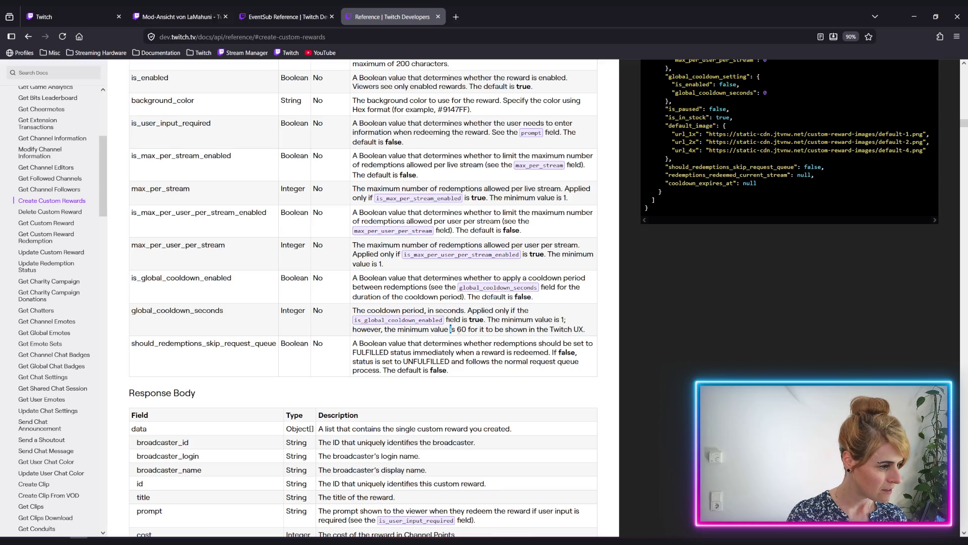
drag(451, 330, 580, 331)
click(492, 341)
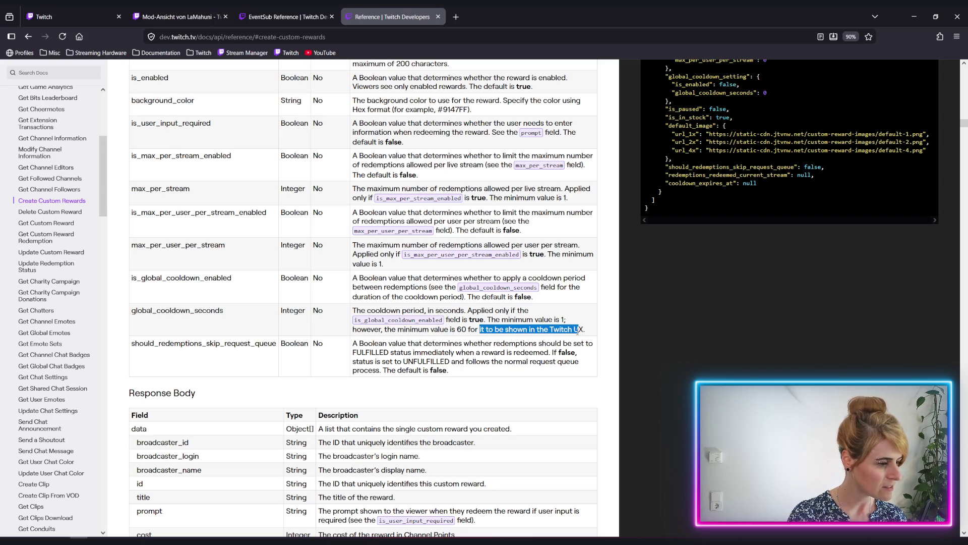
click(543, 339)
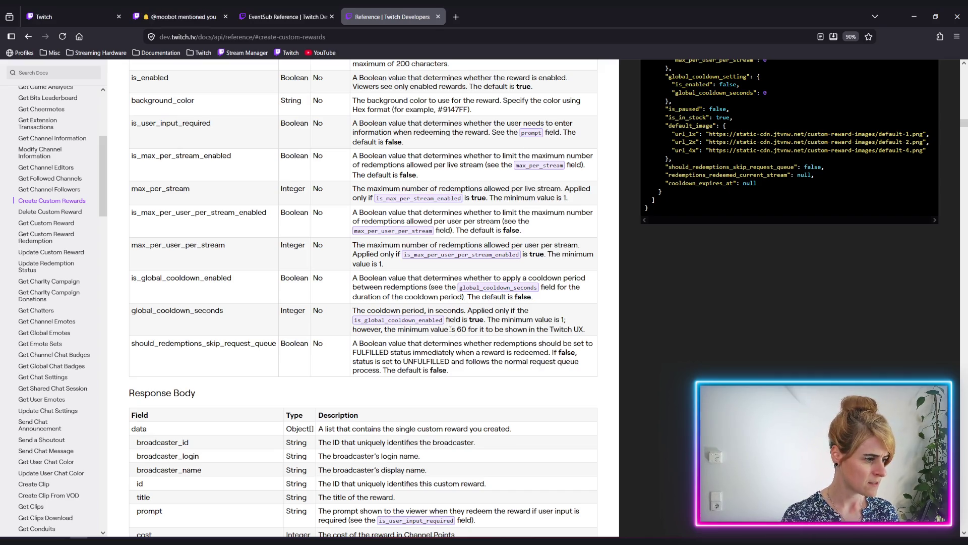
drag(450, 329, 483, 329)
click(485, 330)
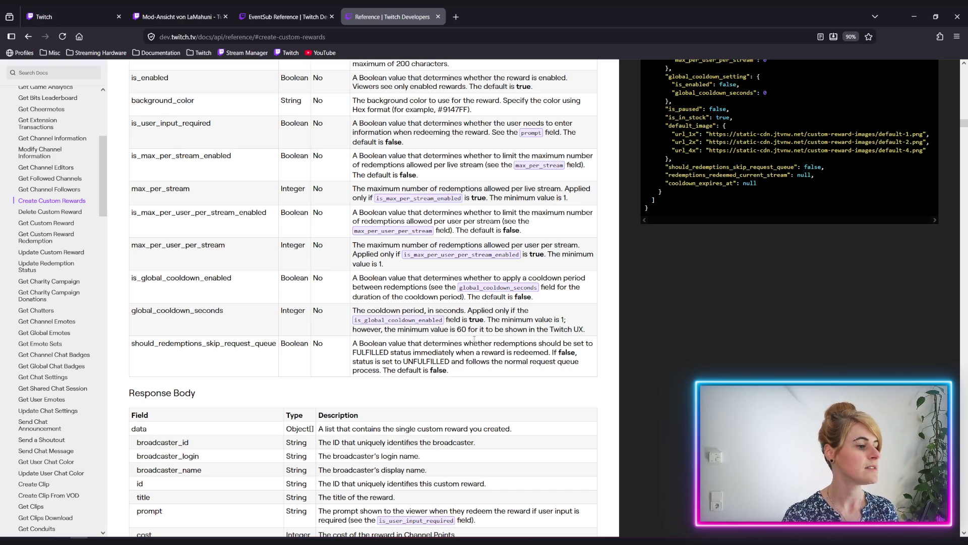
drag(456, 329, 478, 330)
click(473, 332)
click(477, 331)
click(481, 330)
click(491, 338)
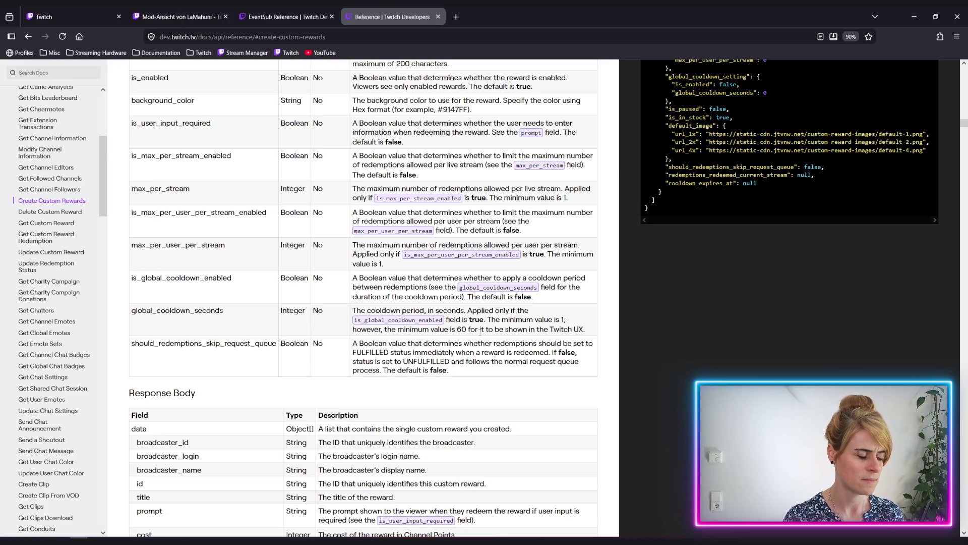
key(alt+Tab)
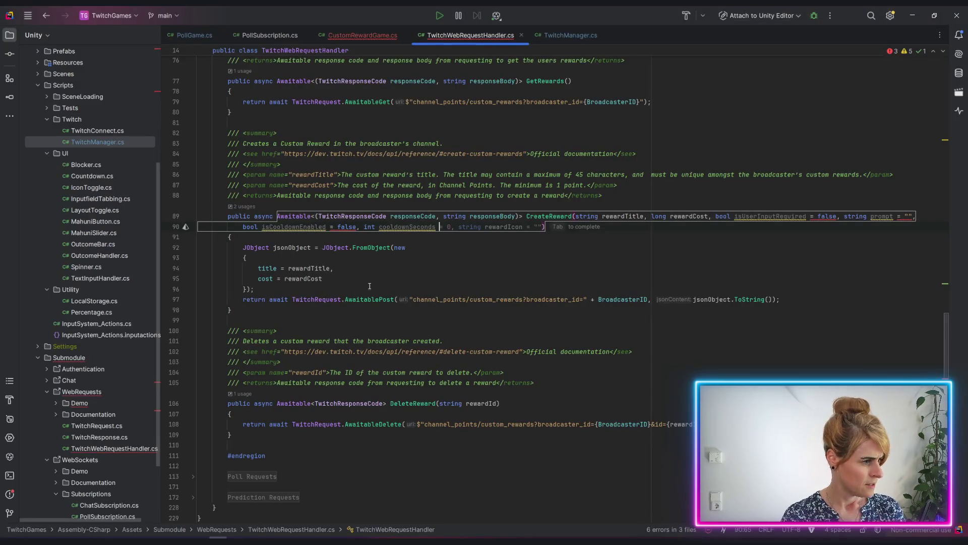
Give cooldownSeconds a default value of 1.
text(= 1)
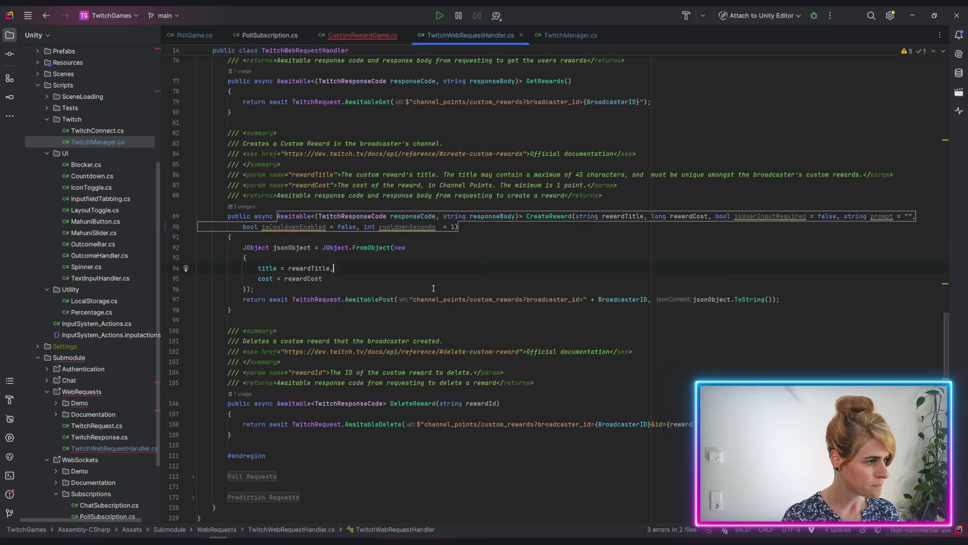
key(Left)
key(Left)
key(Left)
key(Delete)
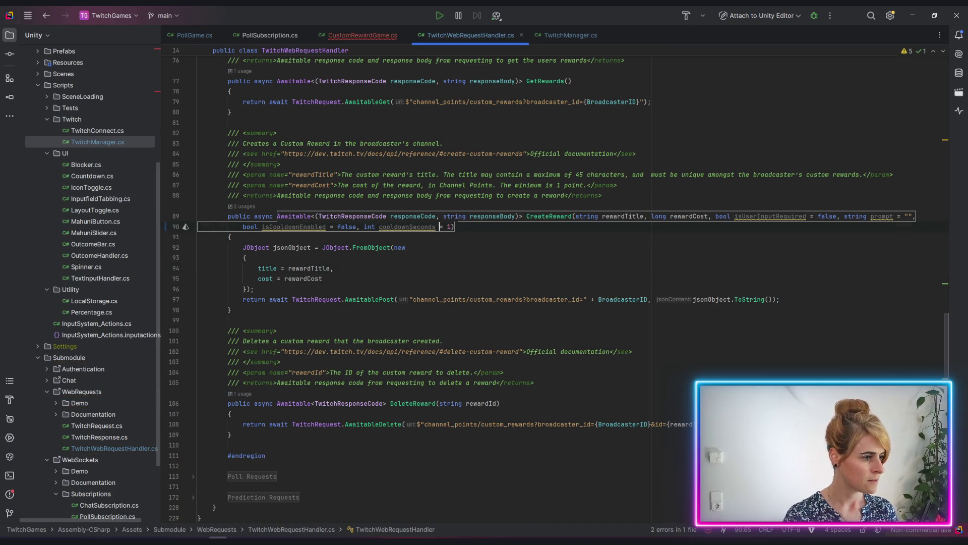
Add XML param doc entries for isUserInputRequired, prompt, isCooldownEnabled and cooldownSeconds.
click(765, 216)
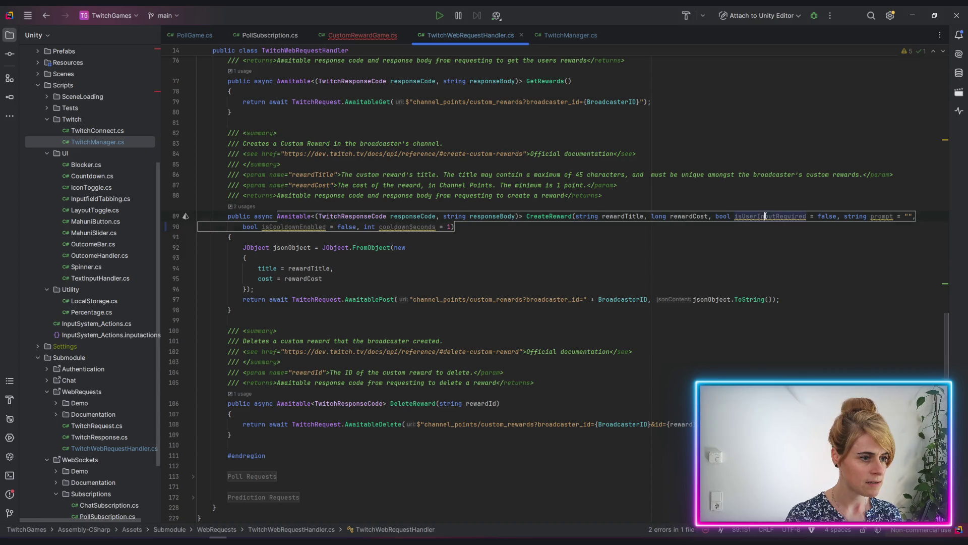
click(185, 217)
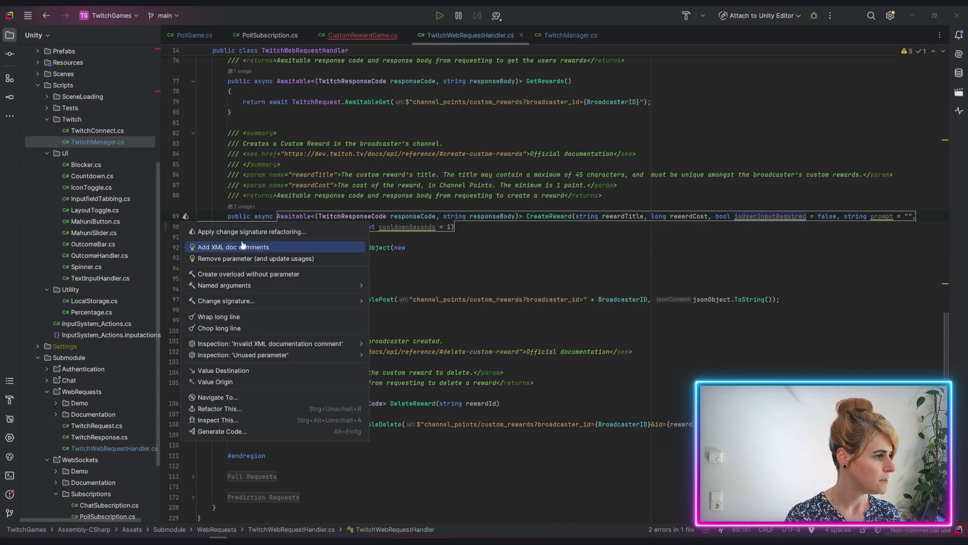
key(Escape)
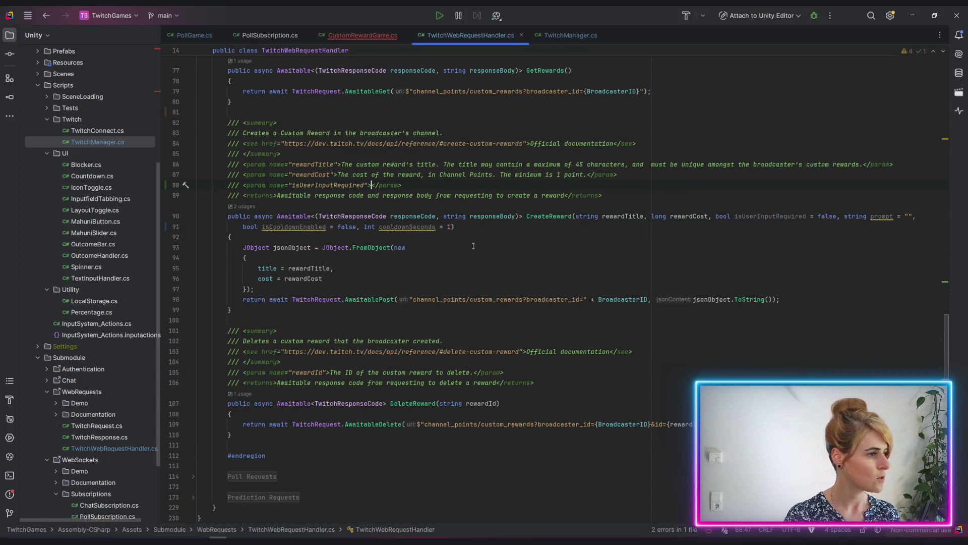
click(882, 217)
click(186, 216)
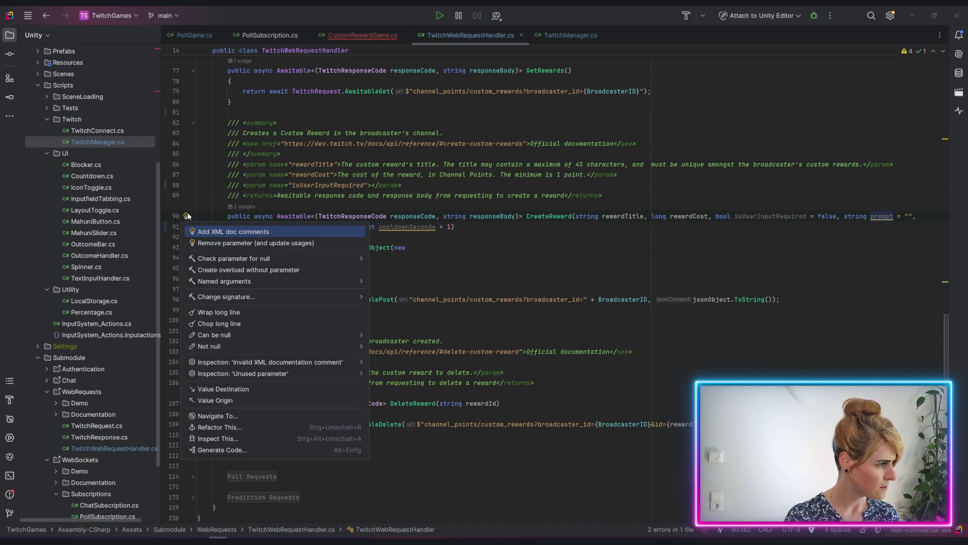
click(270, 231)
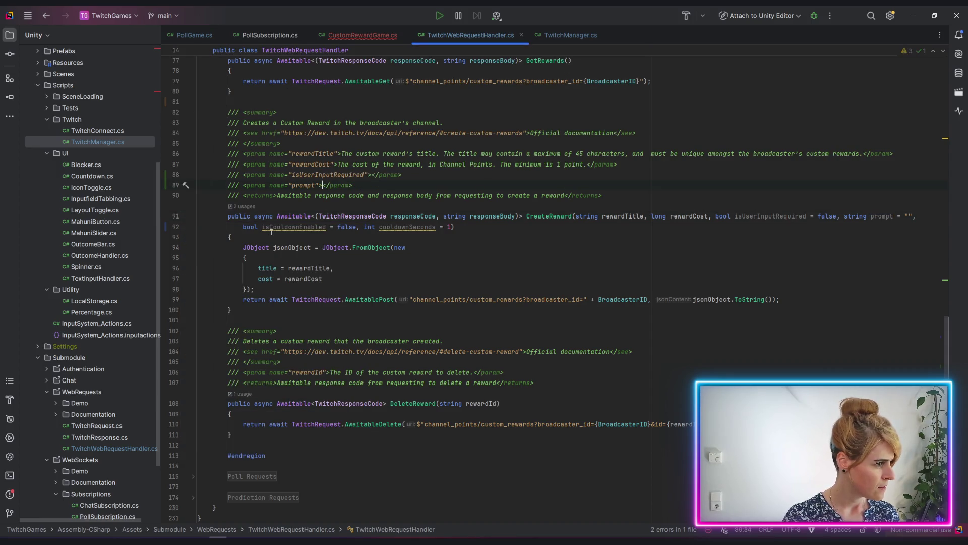
click(301, 227)
click(187, 227)
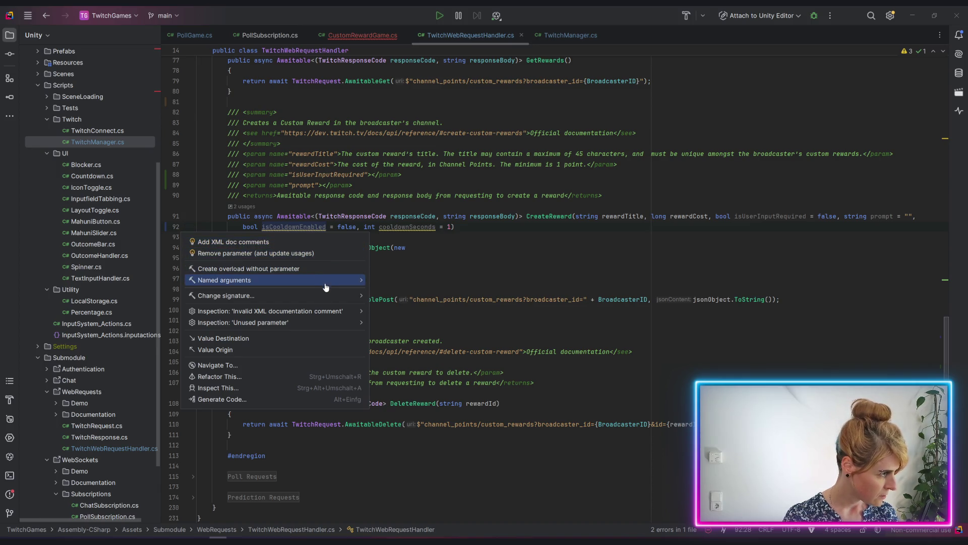
mouse_move(325, 286)
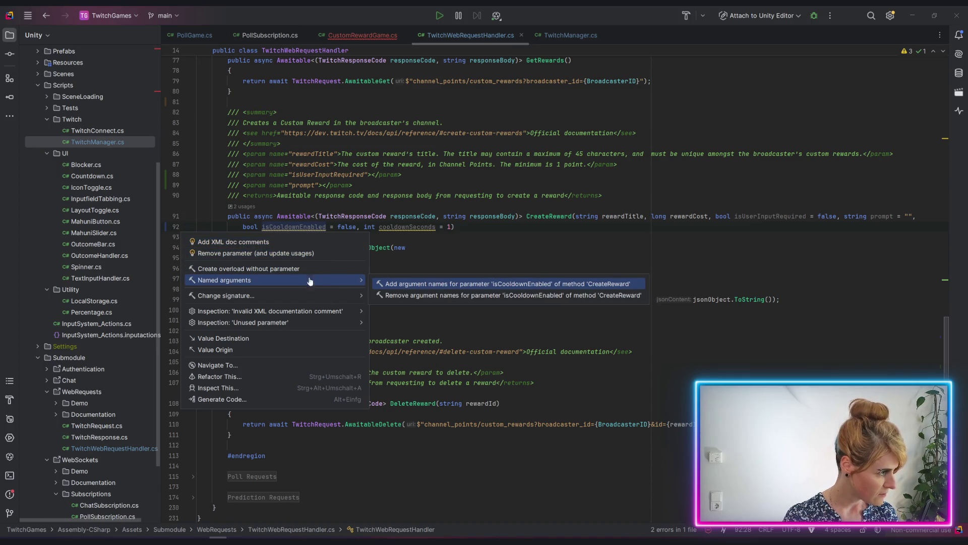
click(317, 247)
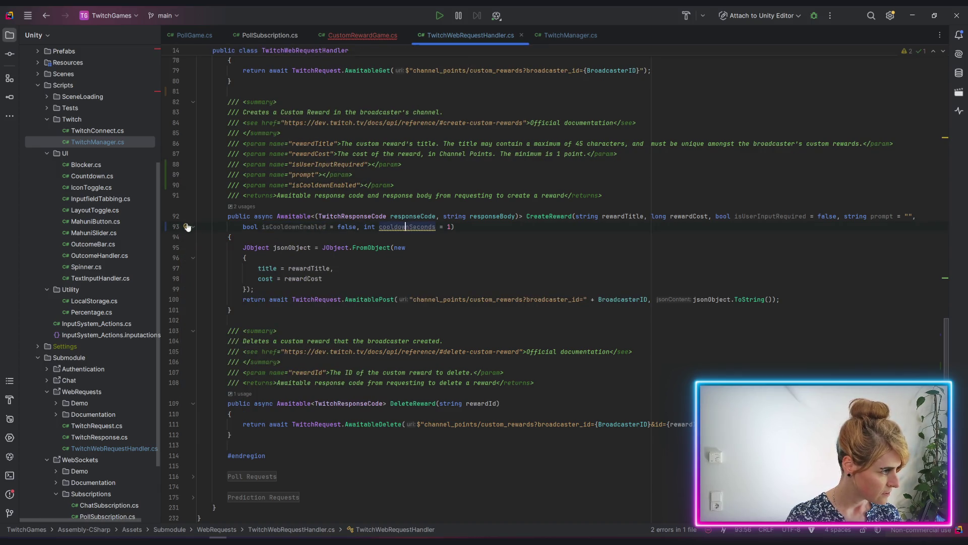
click(186, 227)
click(220, 243)
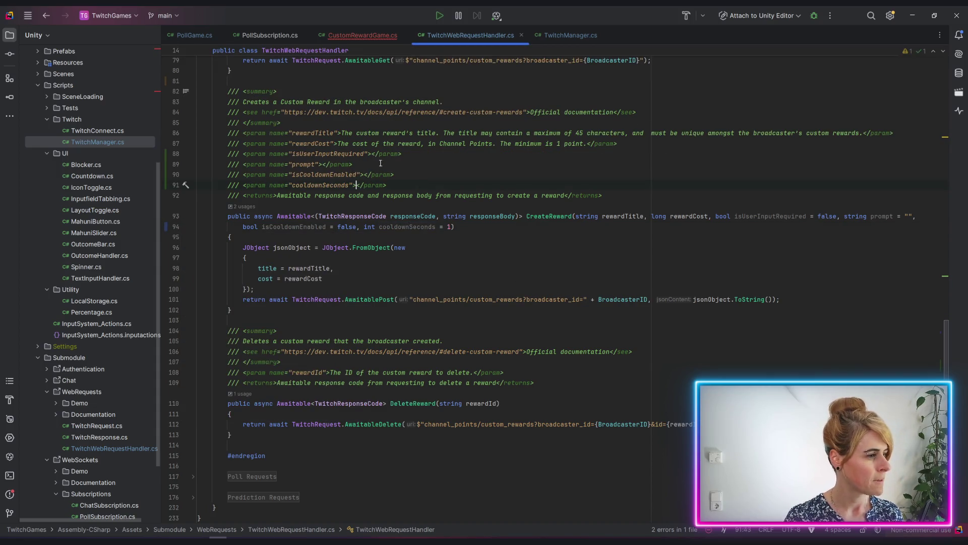
key(alt+Tab)
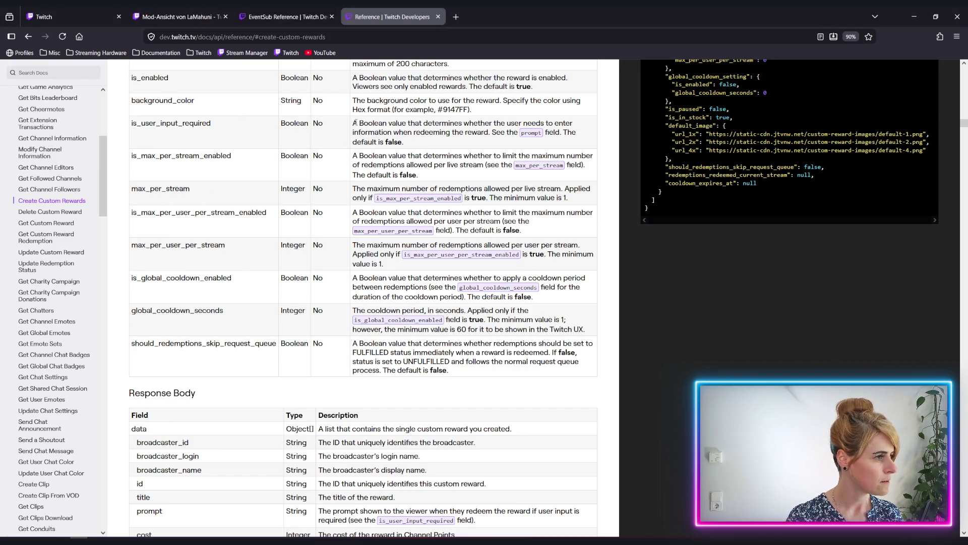
Paste the is_user_input_required description into the isUserInputRequired param doc.
drag(354, 125, 456, 141)
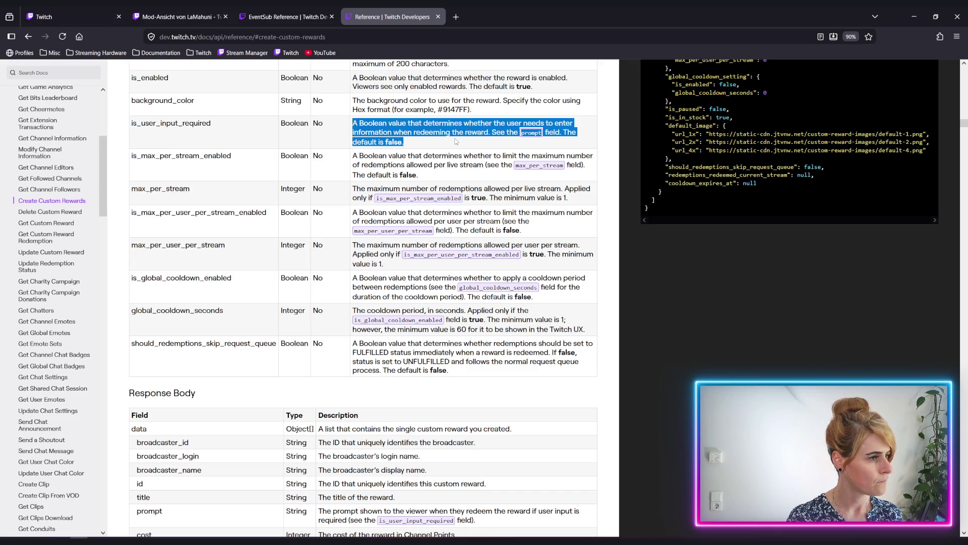
drag(456, 141, 493, 135)
key(ctrl+c)
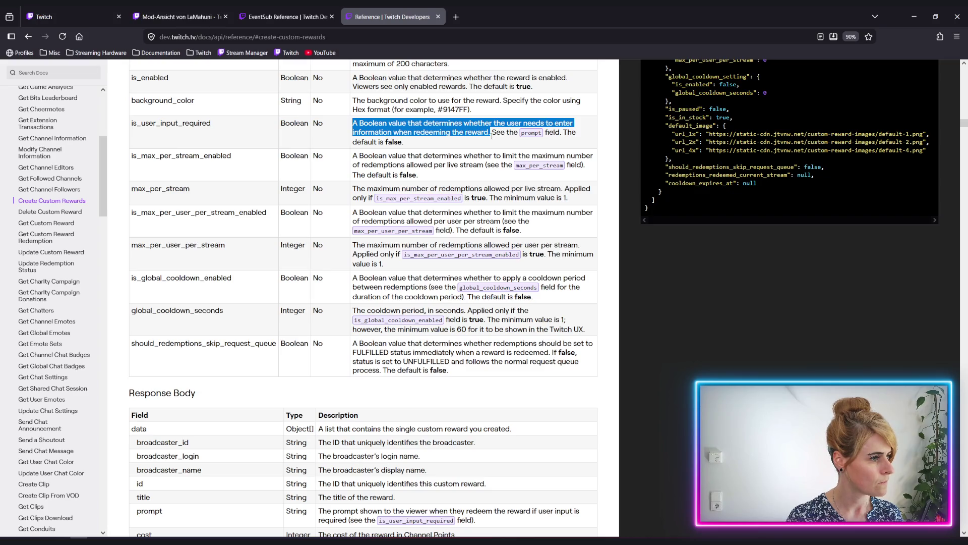
scroll(486, 155, up, 3)
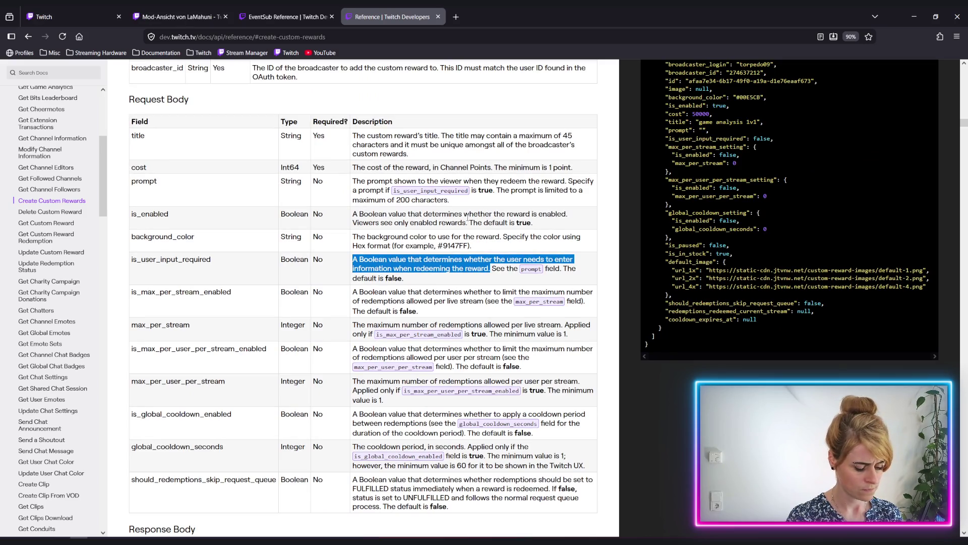
key(alt+Tab)
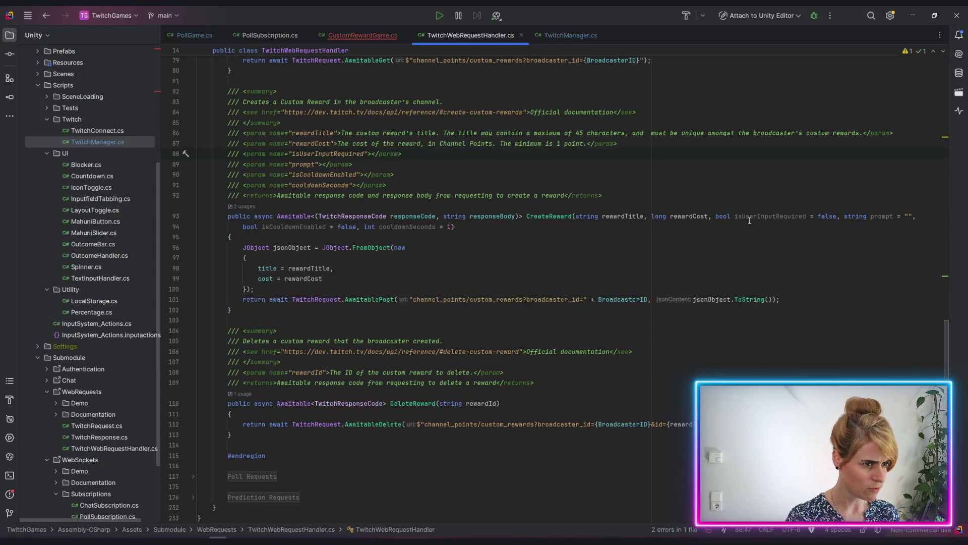
click(374, 153)
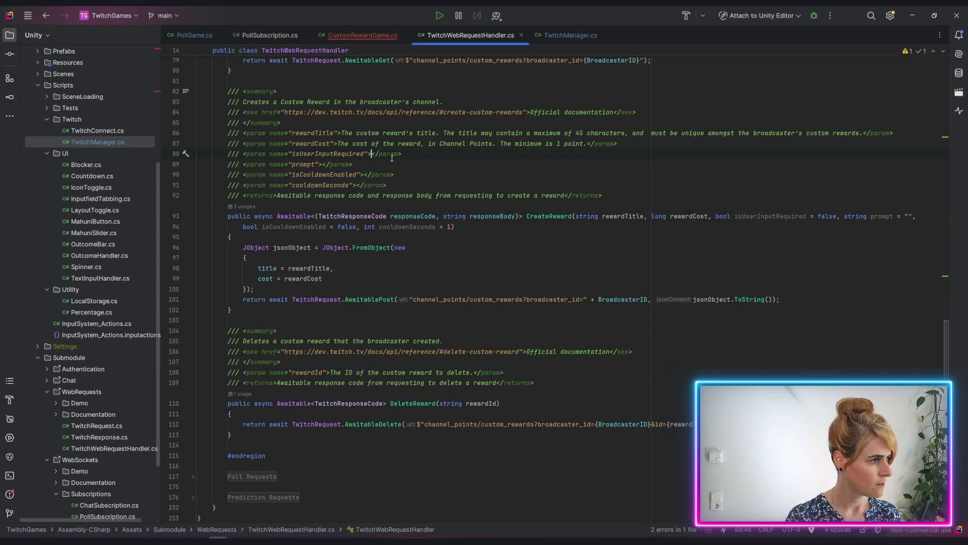
key(ctrl+v)
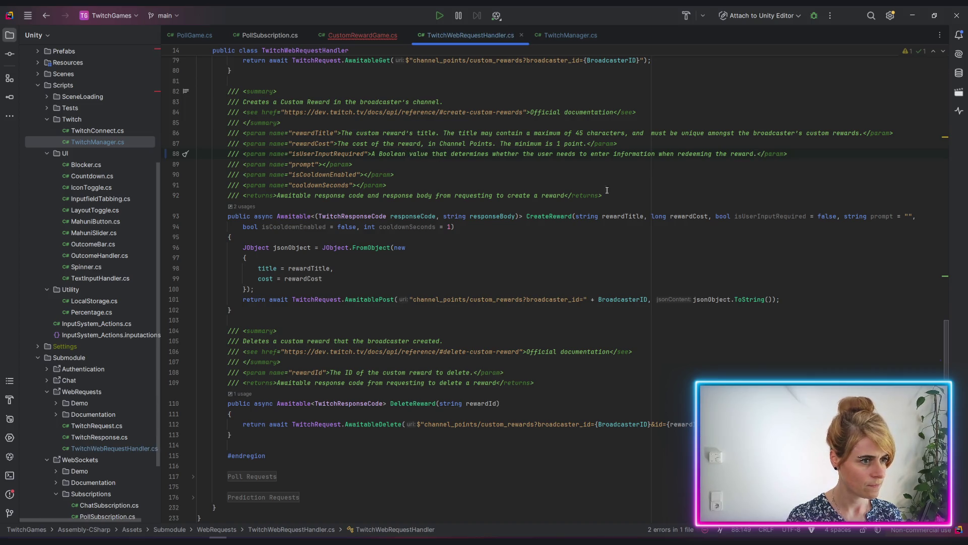
Paste the prompt field description into the prompt param doc.
key(alt+Tab)
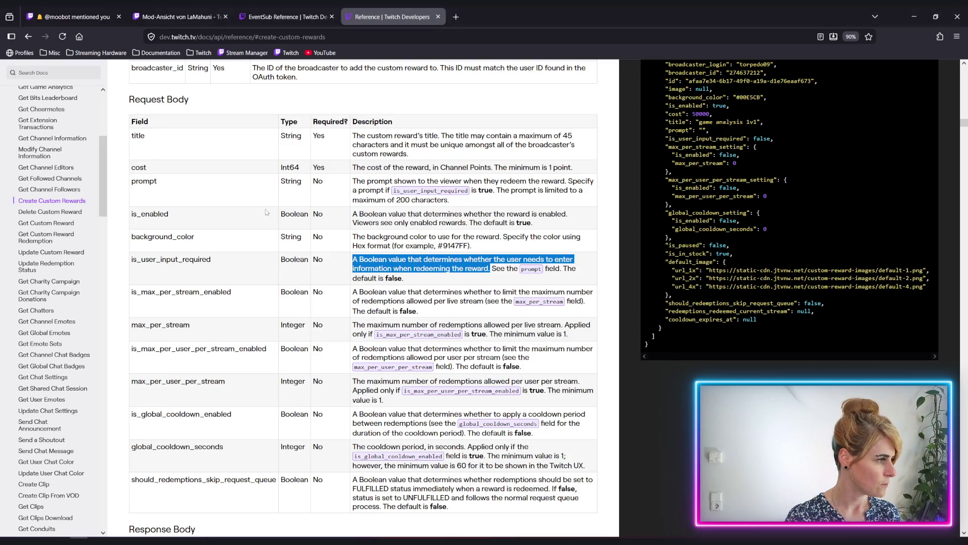
mouse_move(356, 182)
mouse_down()
mouse_move(511, 190)
mouse_move(494, 189)
mouse_move(494, 200)
mouse_up()
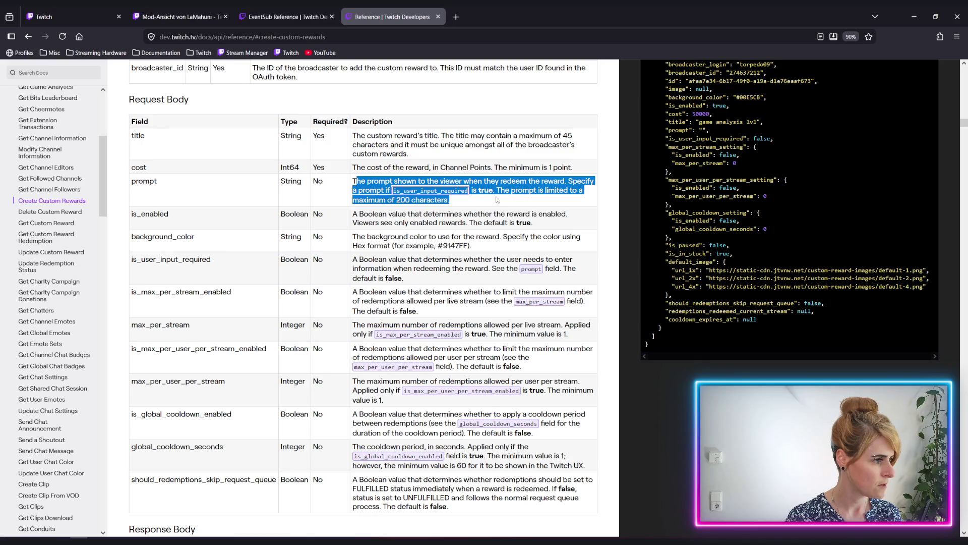
click(420, 198)
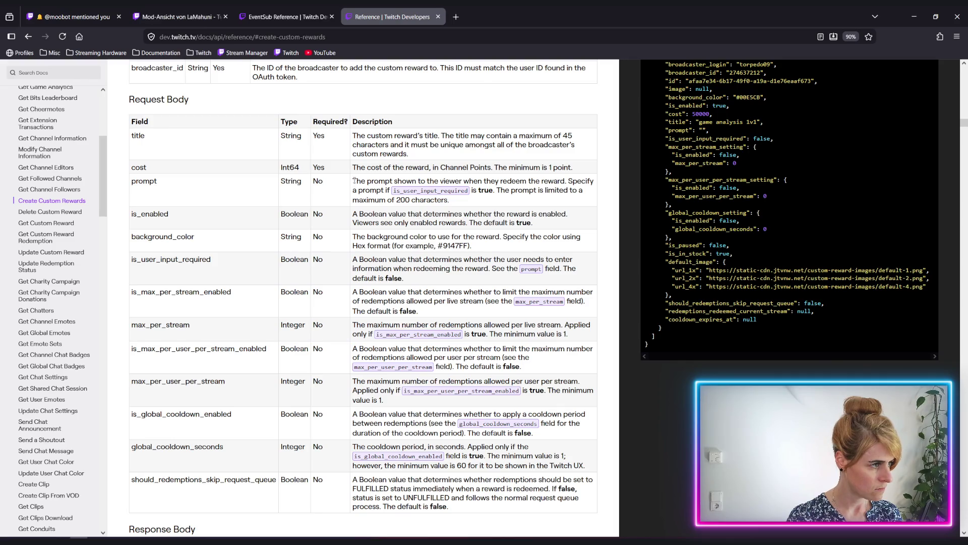
drag(354, 182, 469, 208)
key(ctrl+c)
key(alt+Tab)
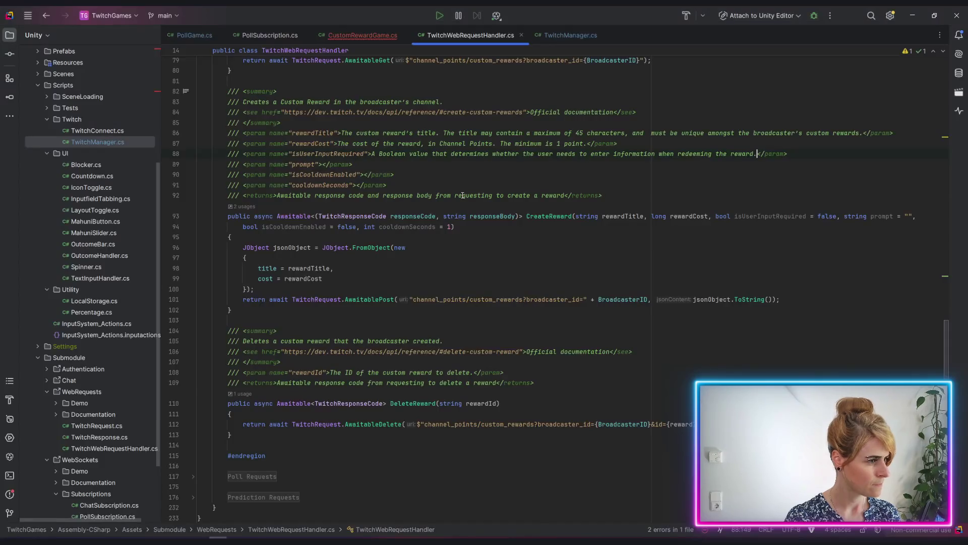
click(317, 165)
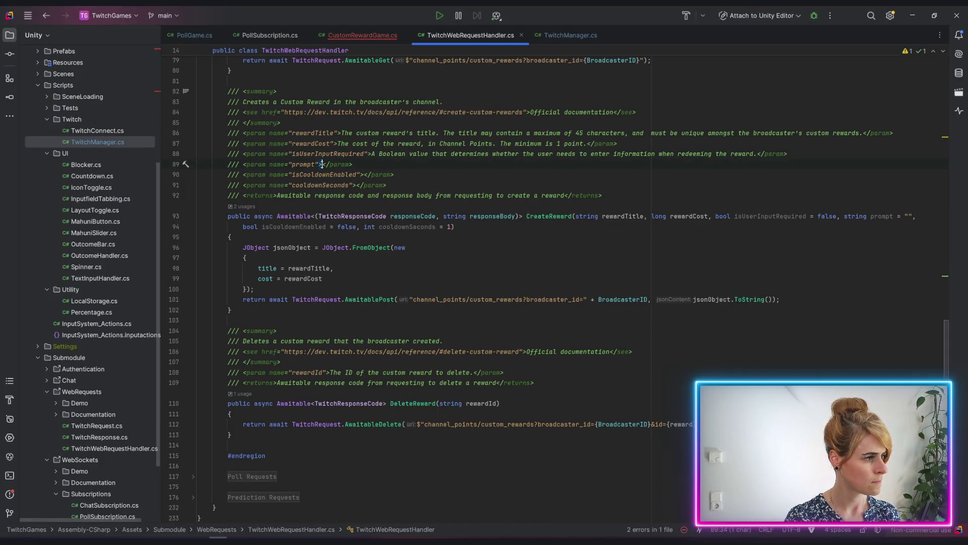
click(324, 164)
key(ctrl+v)
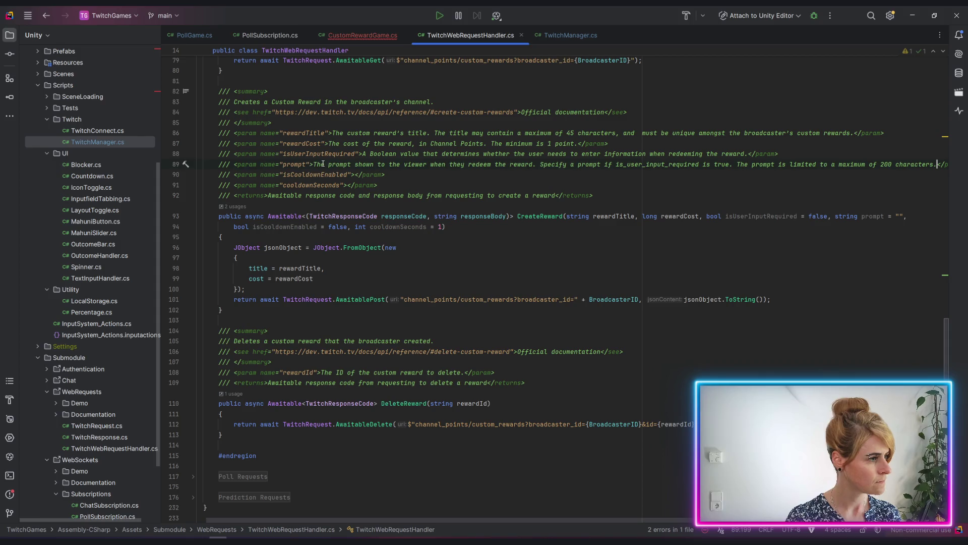
Copy the is_global_cooldown_enabled description and place the caret in the isCooldownEnabled param.
key(alt+Tab)
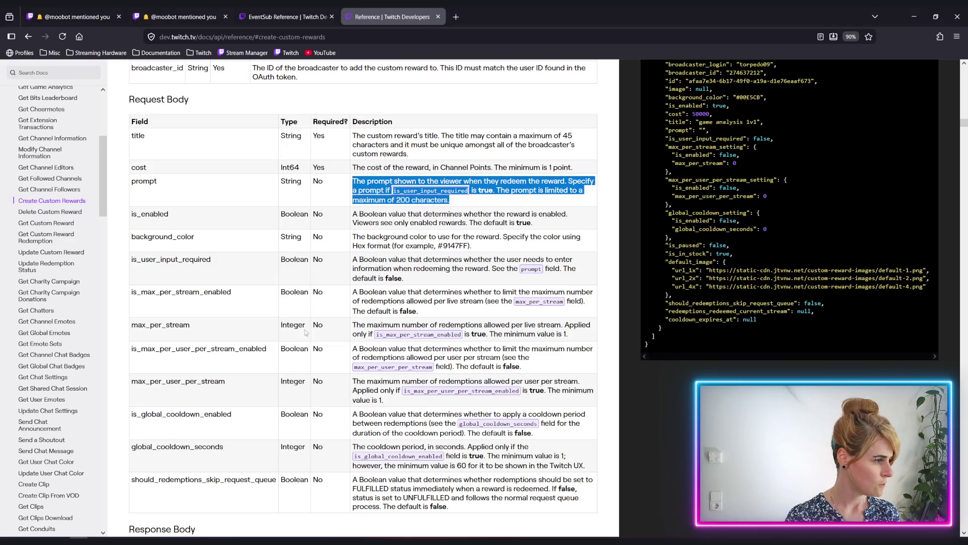
scroll(433, 279, down, 3)
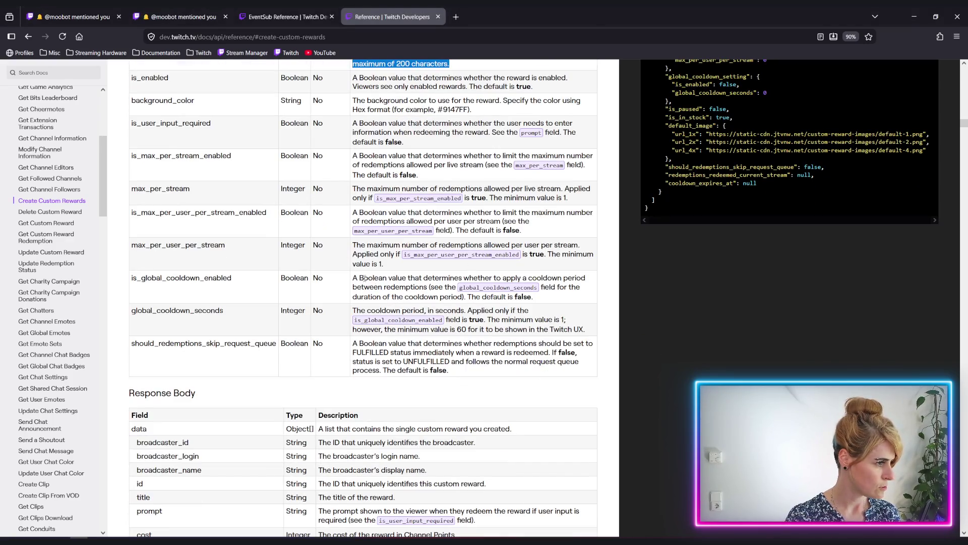
mouse_move(354, 278)
mouse_down()
mouse_move(448, 278)
mouse_move(429, 289)
mouse_up()
key(ctrl+c)
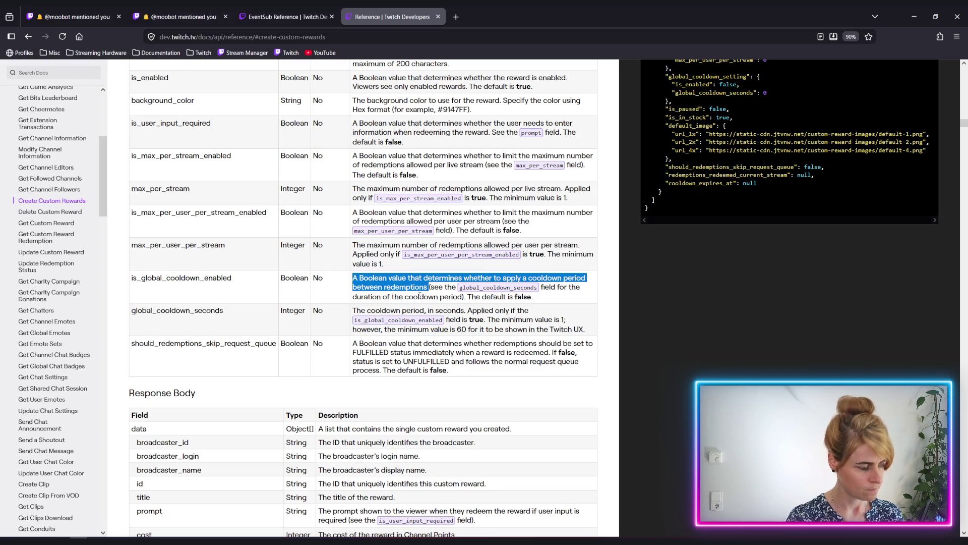
key(alt+Tab)
click(355, 174)
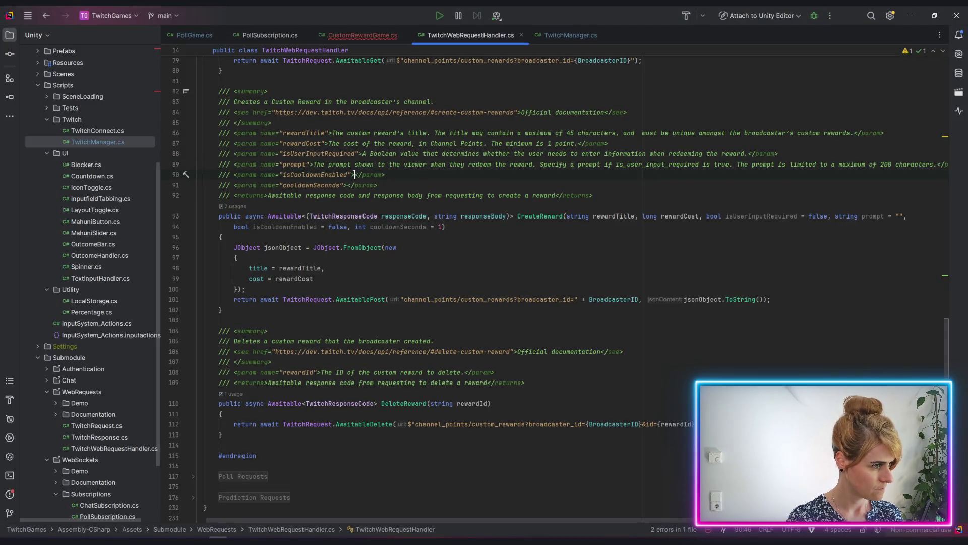
Paste the cooldown-enabled description into the isCooldownEnabled param, ending with a period.
key(ctrl+v)
key(BackSpace)
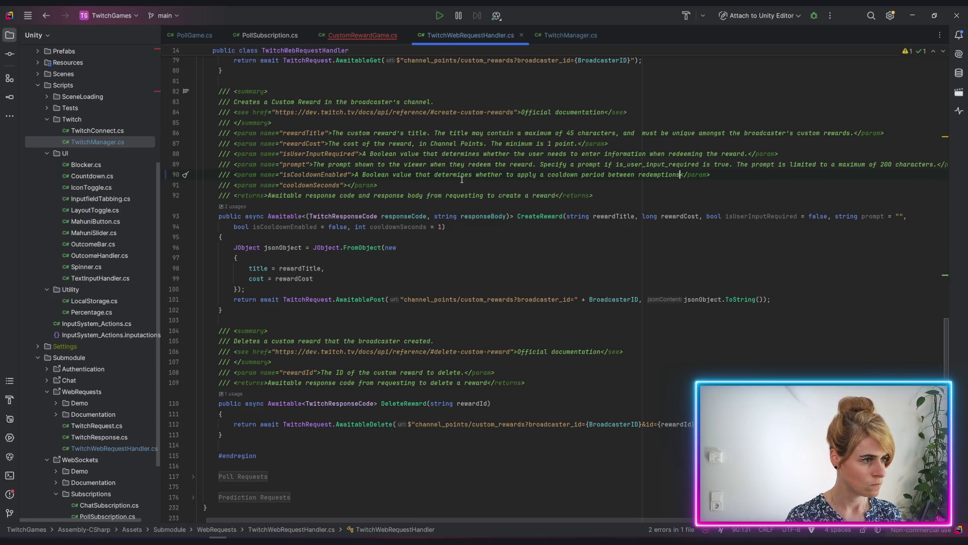
text(.)
Paste the global_cooldown_seconds description into the cooldownSeconds param doc.
key(alt+Tab)
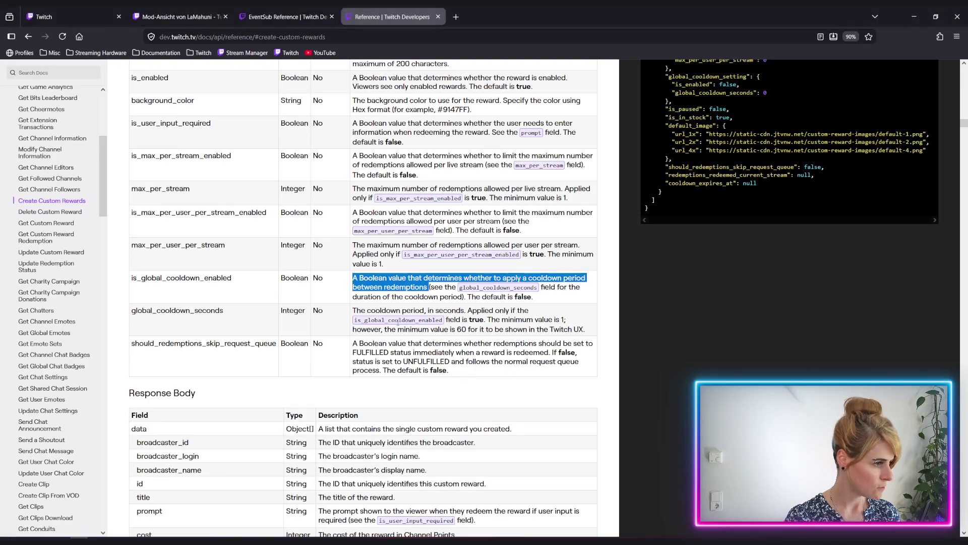
mouse_move(354, 311)
mouse_down()
mouse_move(464, 312)
mouse_move(455, 330)
mouse_move(594, 334)
mouse_up()
key(ctrl+c)
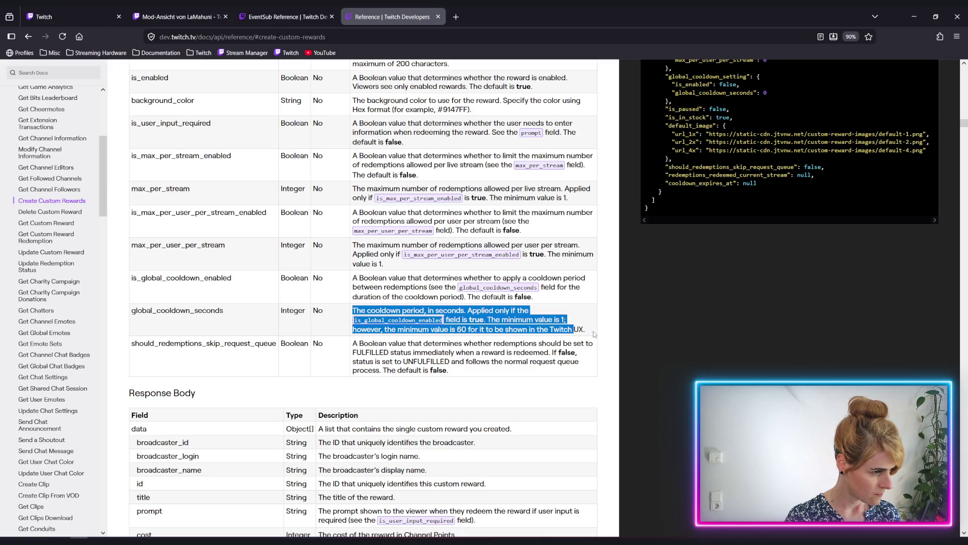
key(alt+Tab)
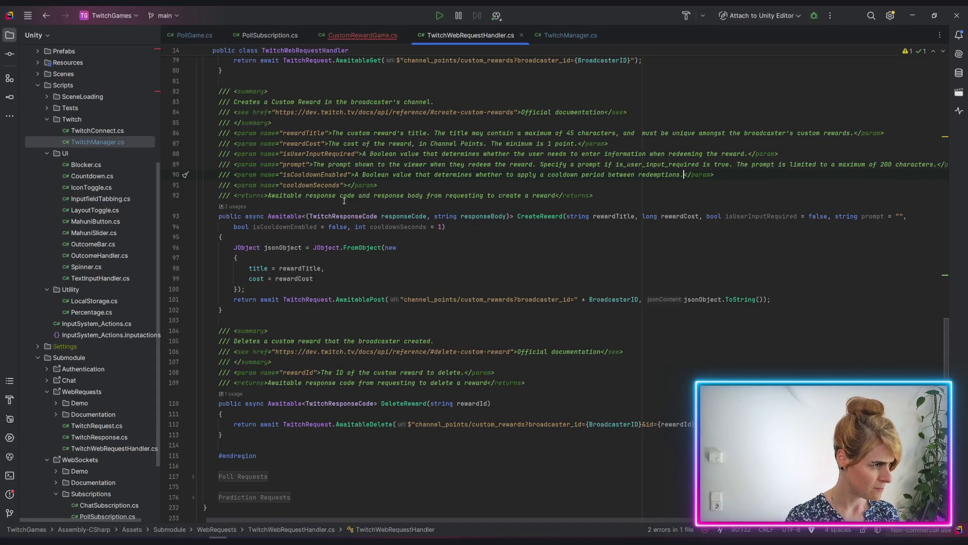
click(355, 185)
key(ctrl+v)
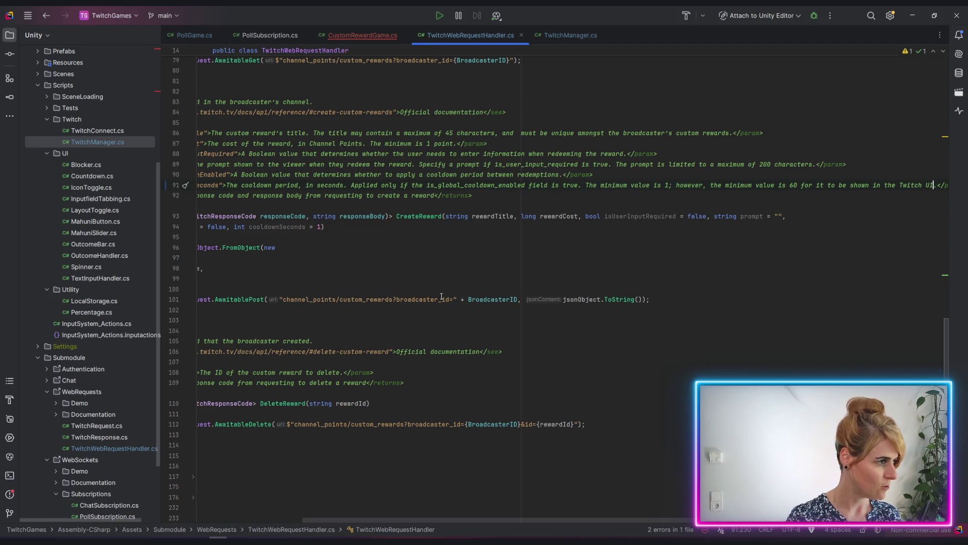
drag(455, 520, 322, 516)
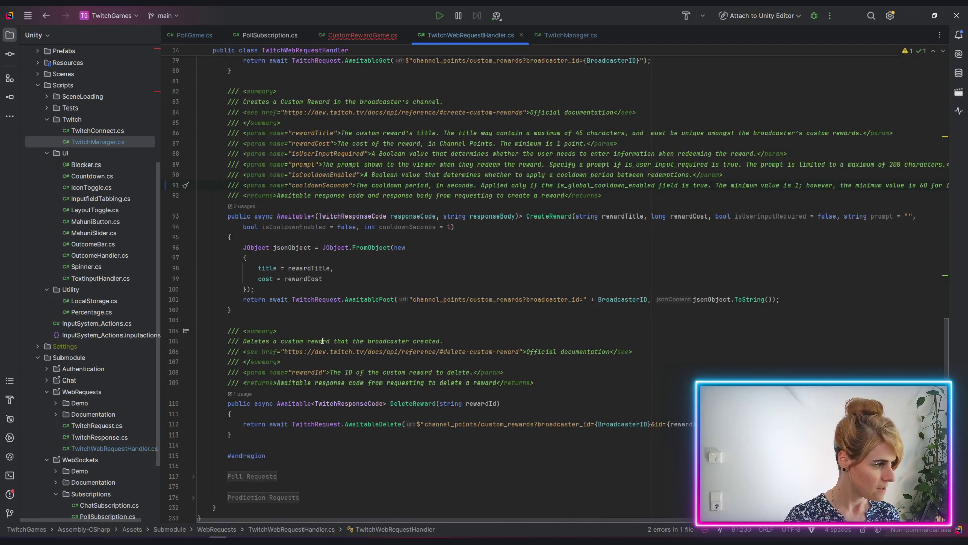
click(347, 277)
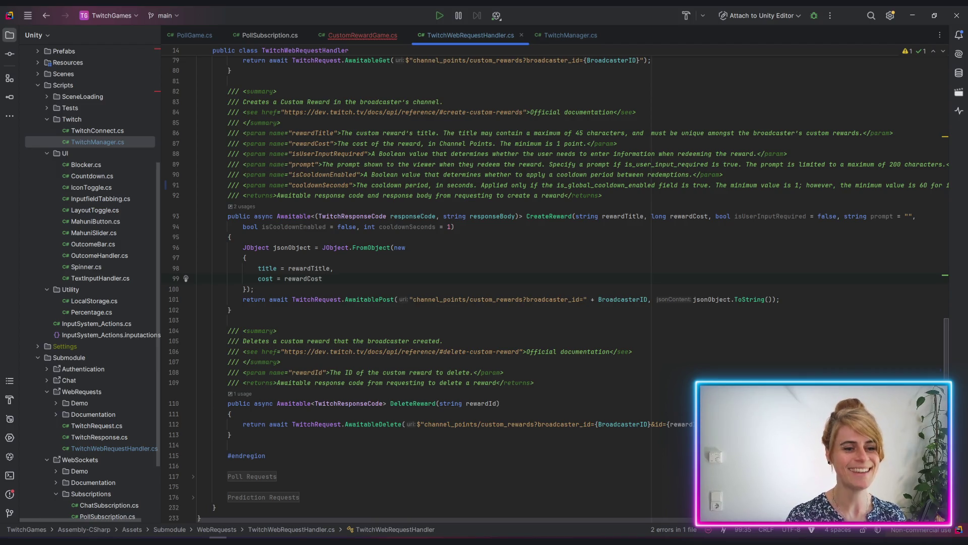
key(alt+Tab)
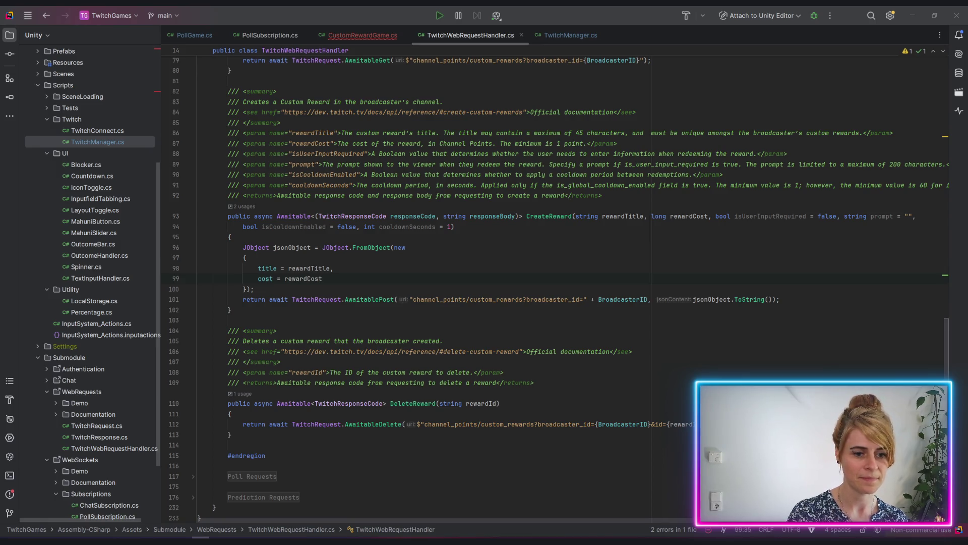
click(346, 181)
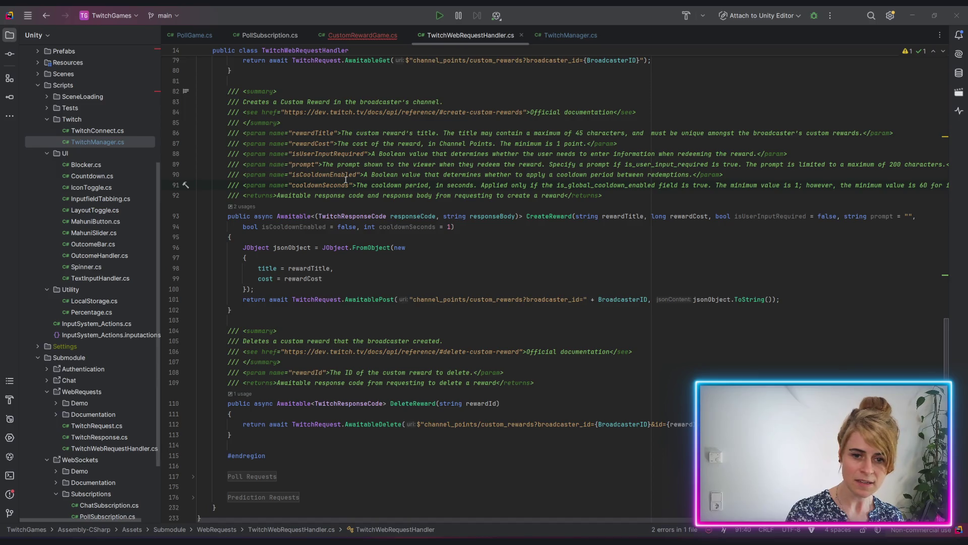
Highlight the should_redemptions_skip_request_queue field name and its description in the Twitch docs to read them.
key(alt+Tab)
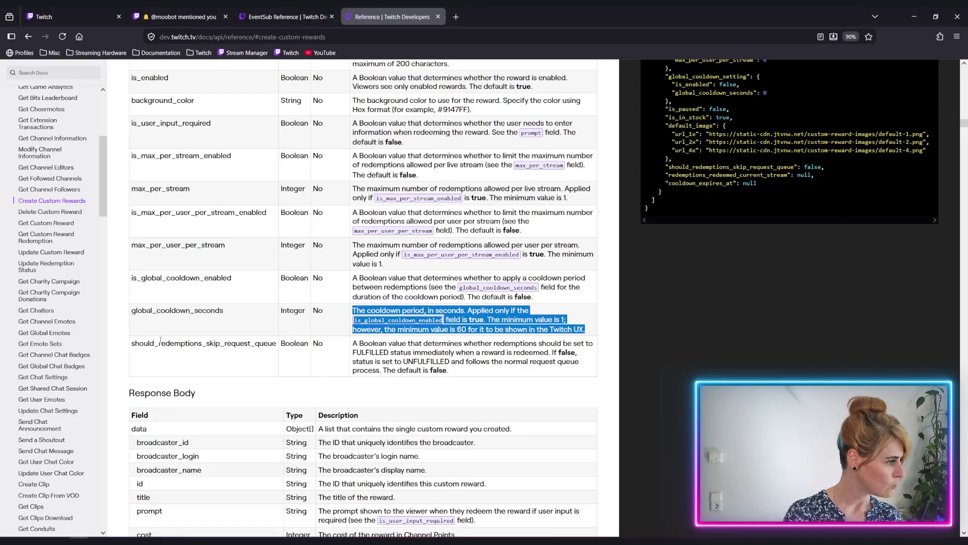
click(134, 349)
drag(132, 345, 268, 346)
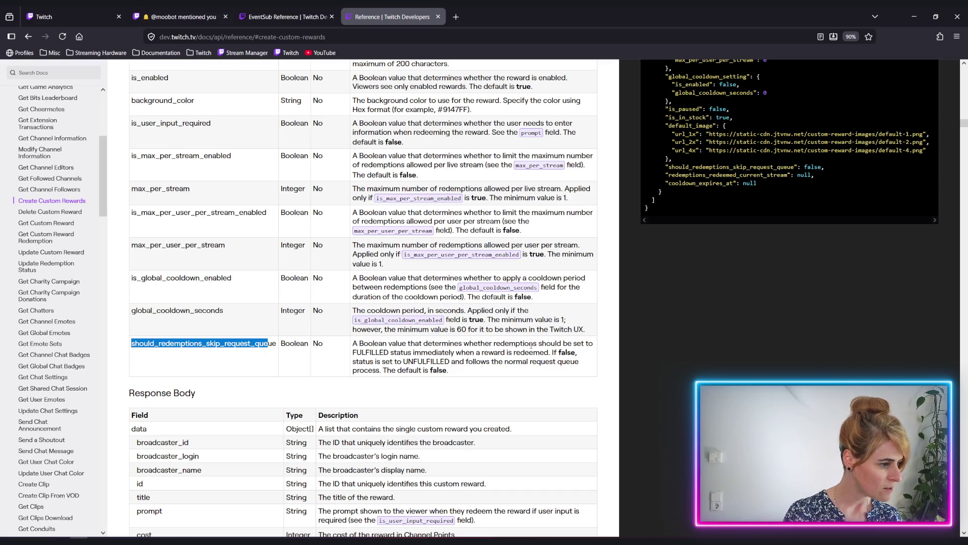
drag(364, 353, 546, 354)
drag(353, 347, 571, 362)
click(511, 367)
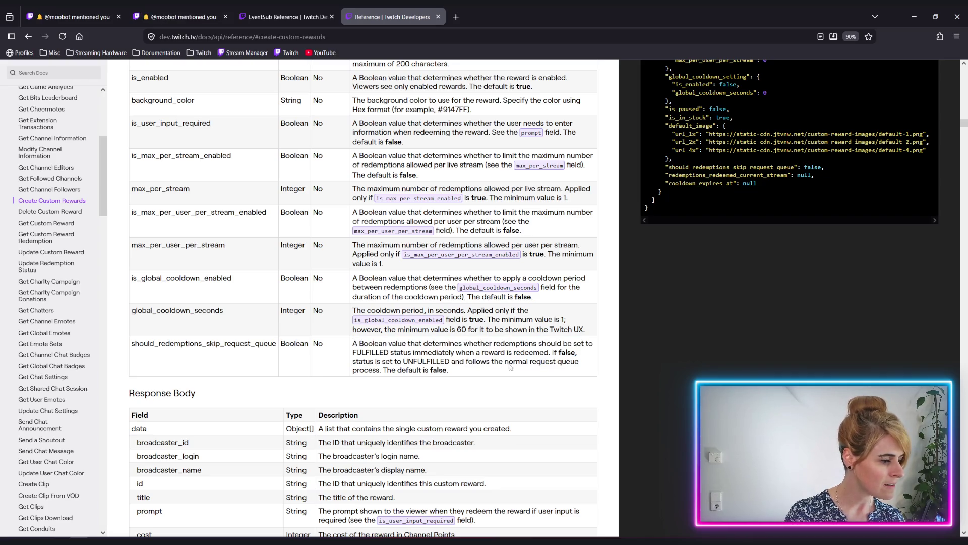
mouse_move(354, 343)
mouse_down()
mouse_move(542, 361)
mouse_move(551, 352)
mouse_up()
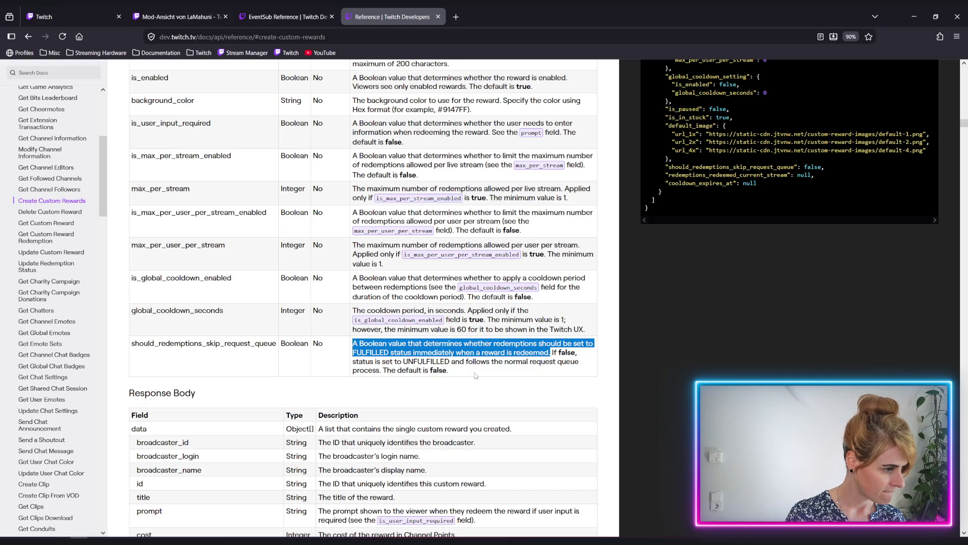
drag(476, 376, 499, 361)
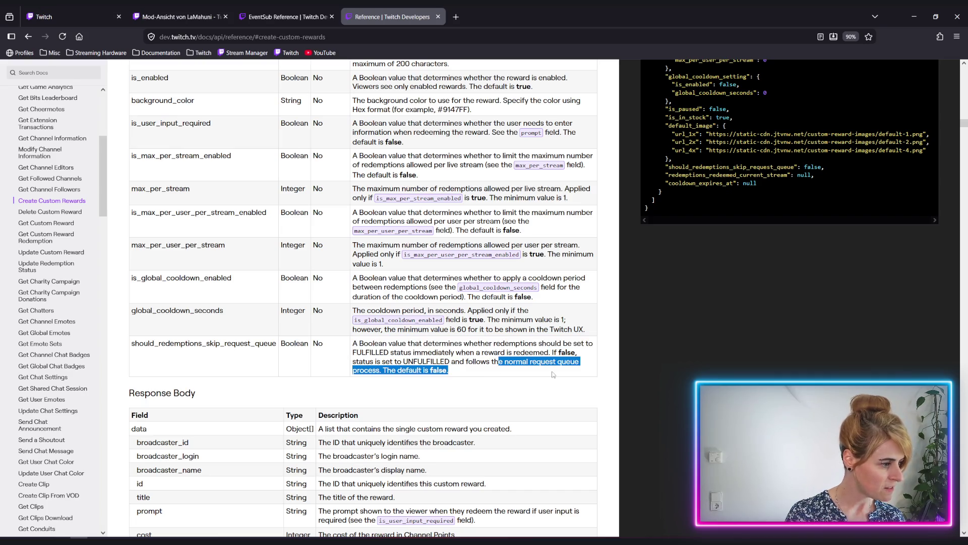
click(457, 359)
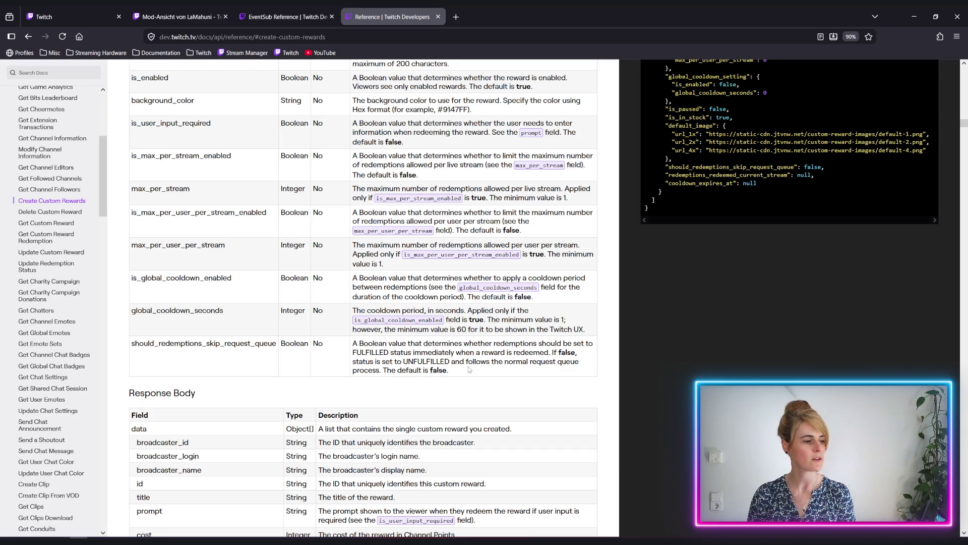